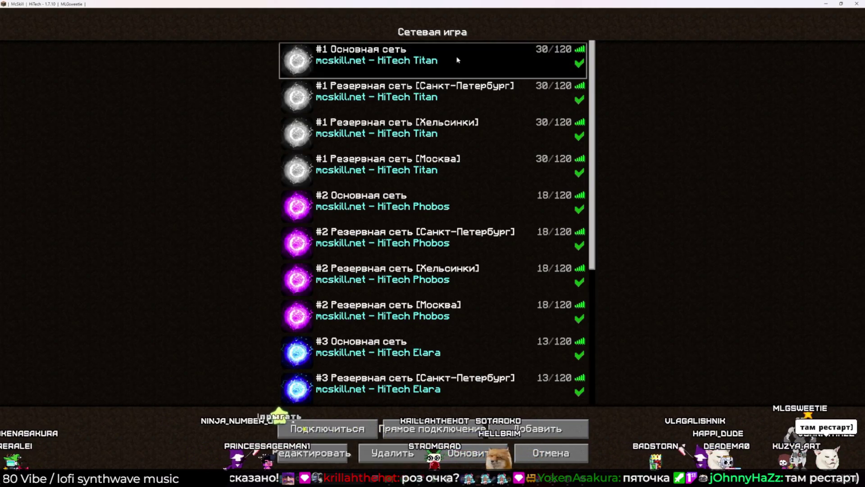
- Join the first HiTech Titan main server in Minecraft, then switch to the Krita texture sheet
{"action": "double_click", "coordinate": [458, 63]}
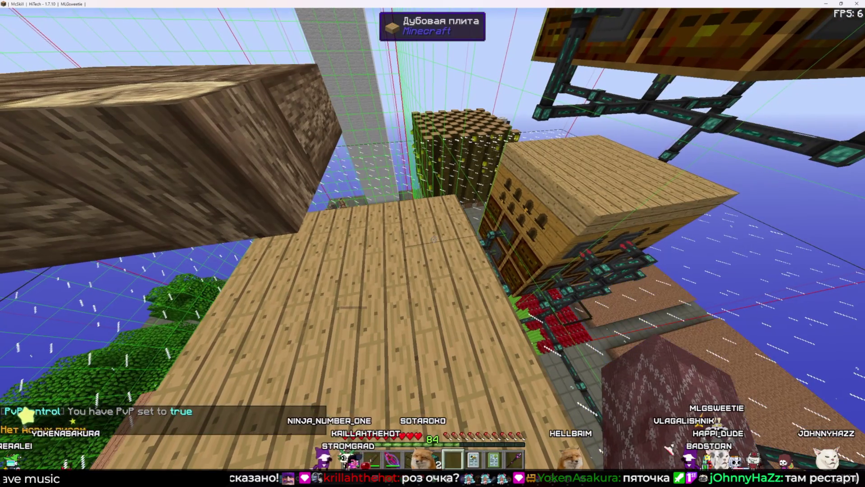
{"action": "key", "text": "alt+Tab"}
{"action": "key", "text": "alt+Tab"}
{"action": "key", "text": "alt+Tab"}
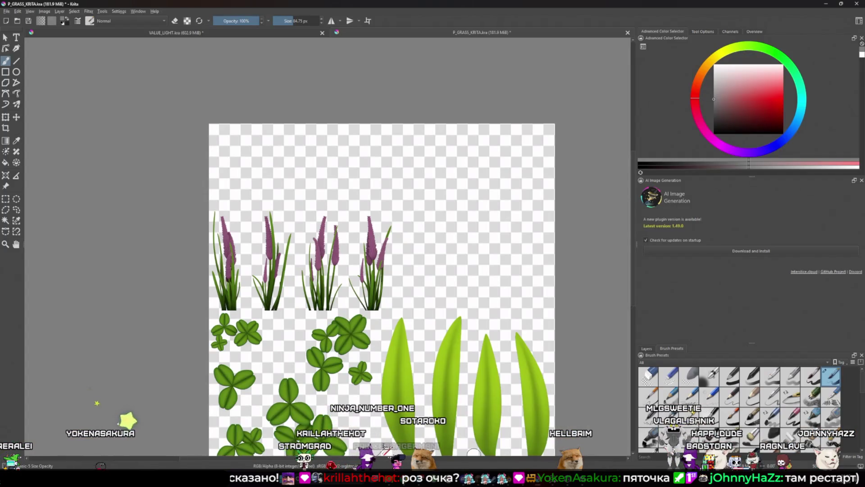
- Set Krita's foreground painting colour to pure red with Lightness 50
{"action": "scroll", "coordinate": [525, 277], "scroll_direction": "down", "scroll_amount": 1}
{"action": "scroll", "coordinate": [528, 306], "scroll_direction": "up", "scroll_amount": 1}
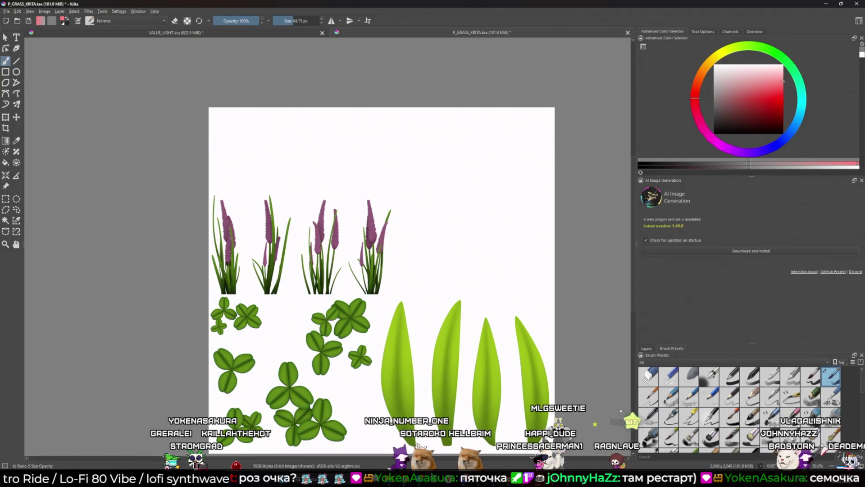
{"action": "left_click", "coordinate": [65, 23]}
{"action": "key", "text": "Escape"}
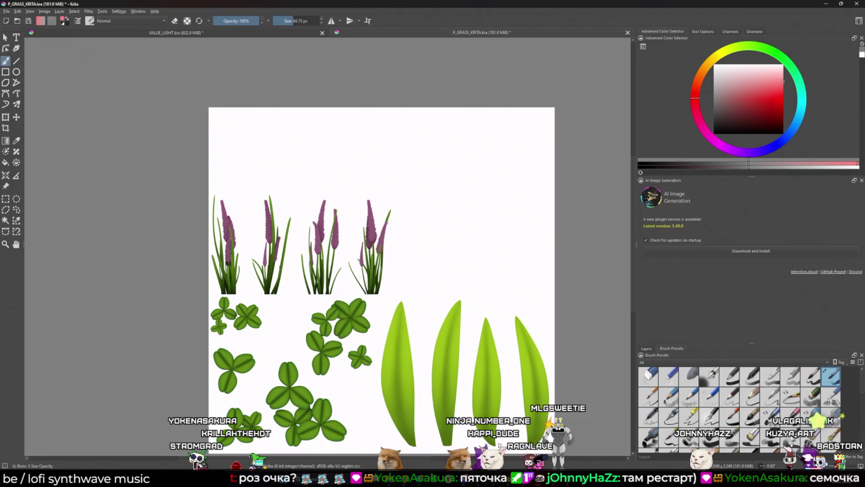
{"action": "type", "text": "50"}
{"action": "key", "text": "Return"}
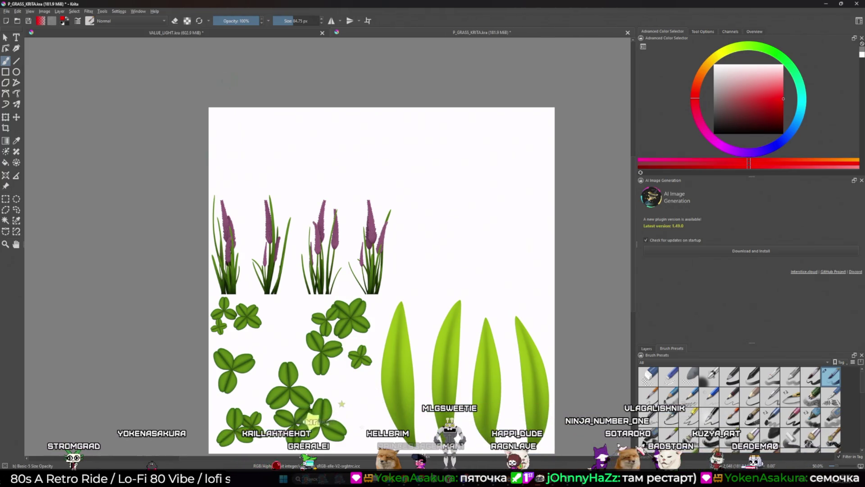
- Lower the painting colour's saturation to 30 for a muted red
{"action": "left_click", "coordinate": [64, 20]}
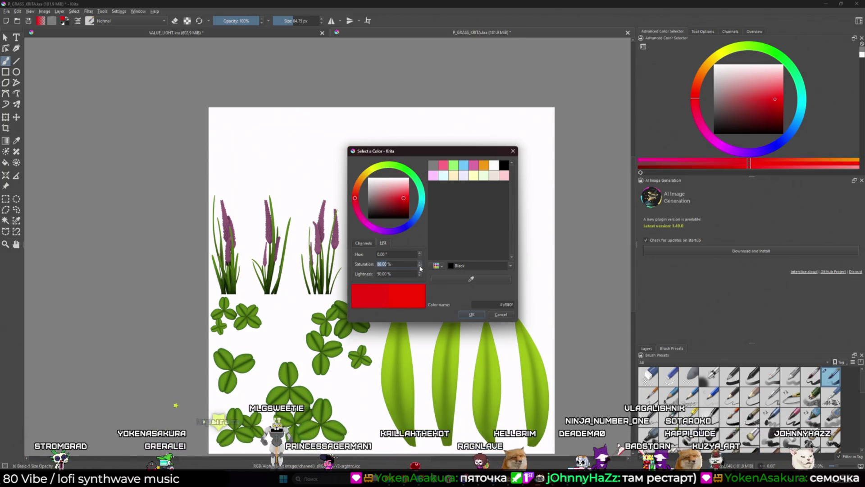
{"action": "type", "text": "30"}
{"action": "key", "text": "Return"}
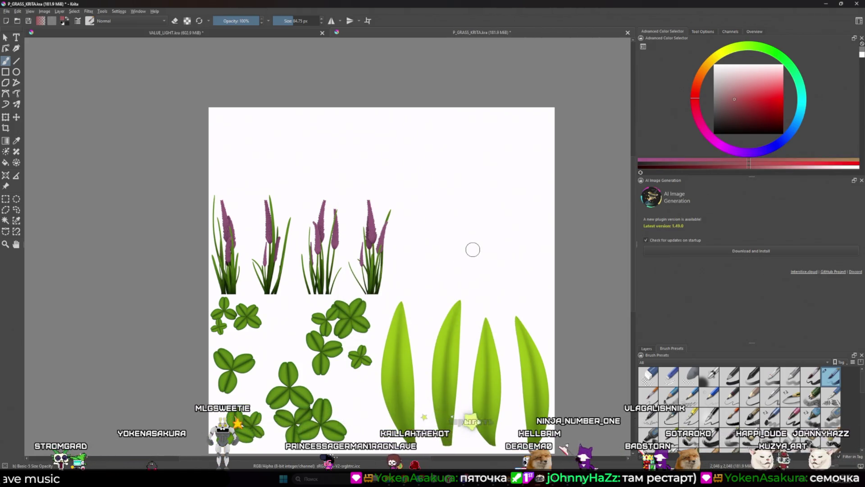
- Show the Layers docker and undo the stray pink brush stroke
{"action": "left_click", "coordinate": [648, 350]}
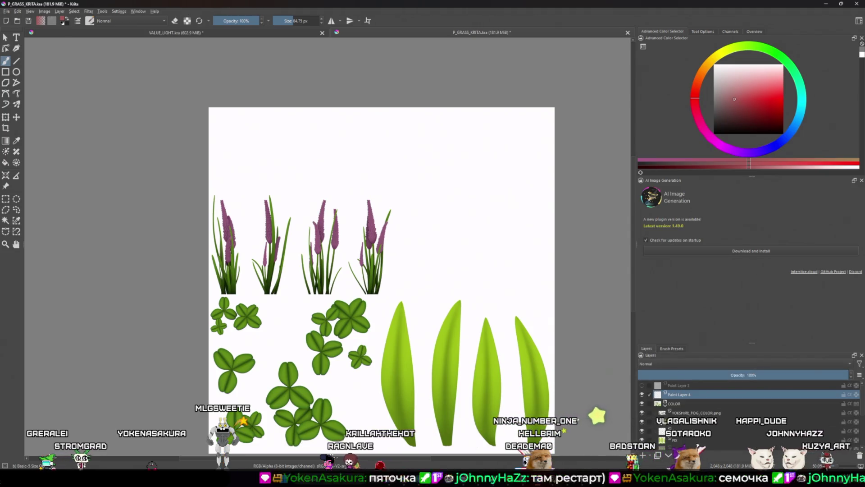
{"action": "key", "text": "ctrl+z"}
{"action": "scroll", "coordinate": [491, 243], "scroll_direction": "down", "scroll_amount": 1}
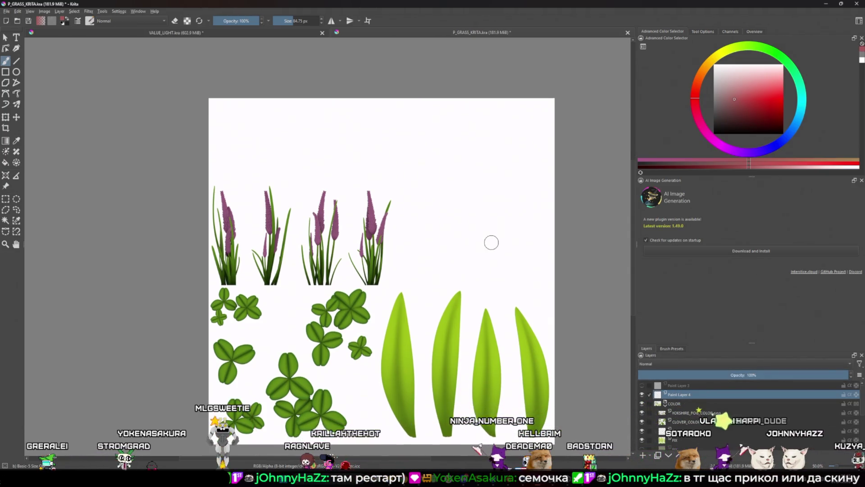
{"action": "left_click_drag", "start_coordinate": [511, 267], "coordinate": [509, 270]}
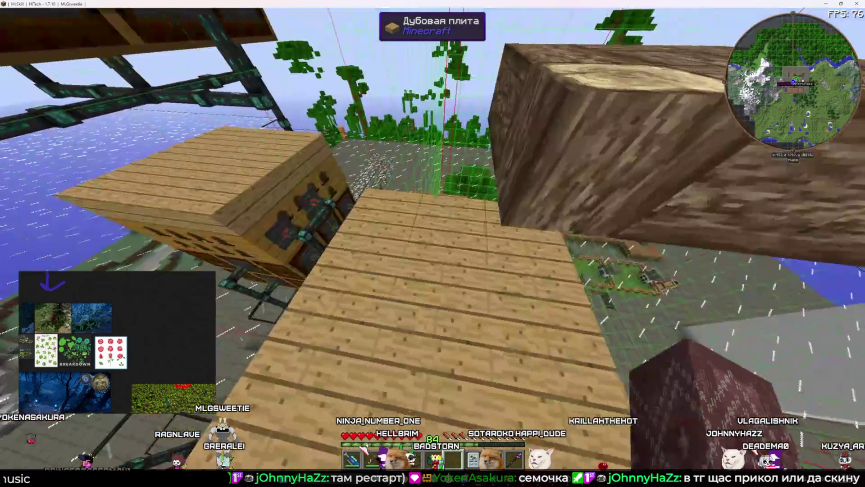
- Teleport to the tech base and browse the ME terminal's stored items with their counts
{"action": "key", "text": "g"}
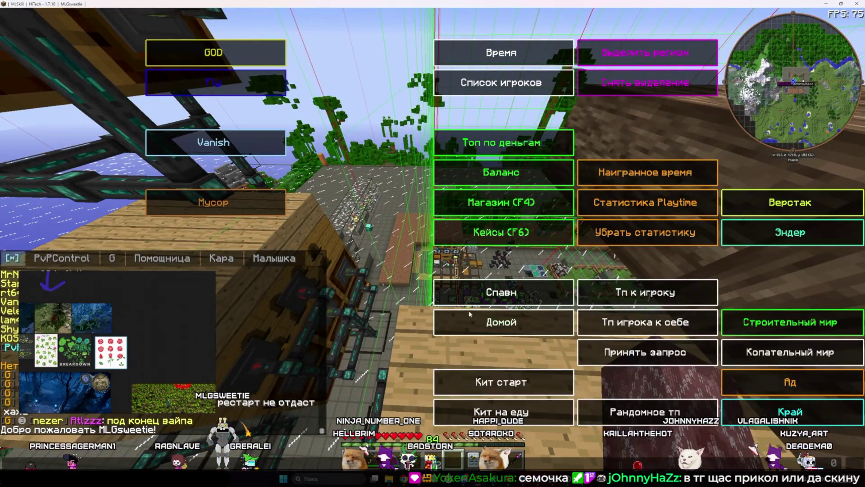
{"action": "left_click", "coordinate": [470, 314]}
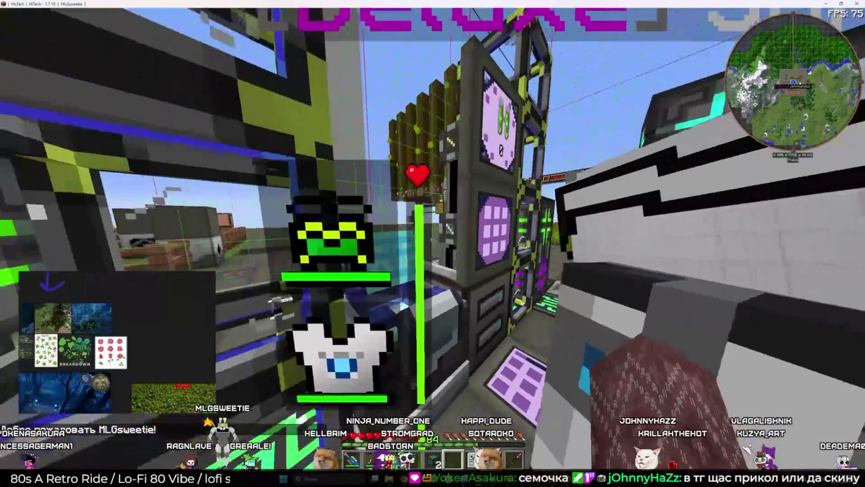
{"action": "right_click", "coordinate": [432, 243]}
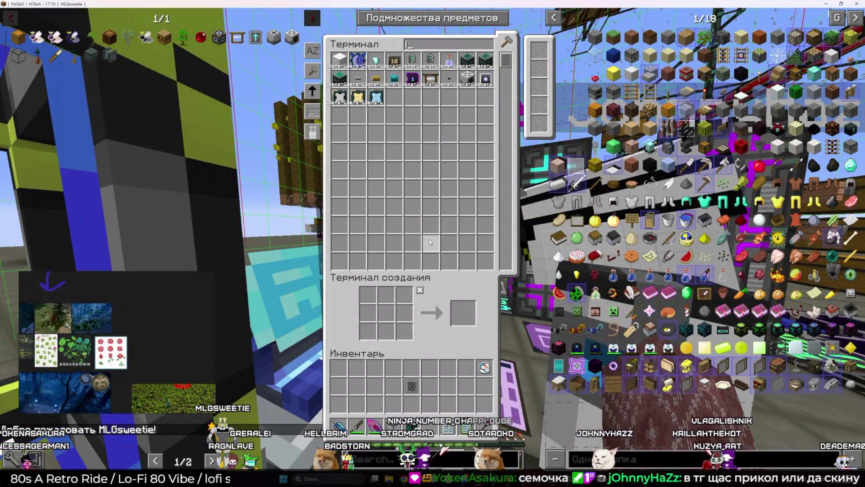
{"action": "type", "text": "ш"}
{"action": "key", "text": "BackSpace"}
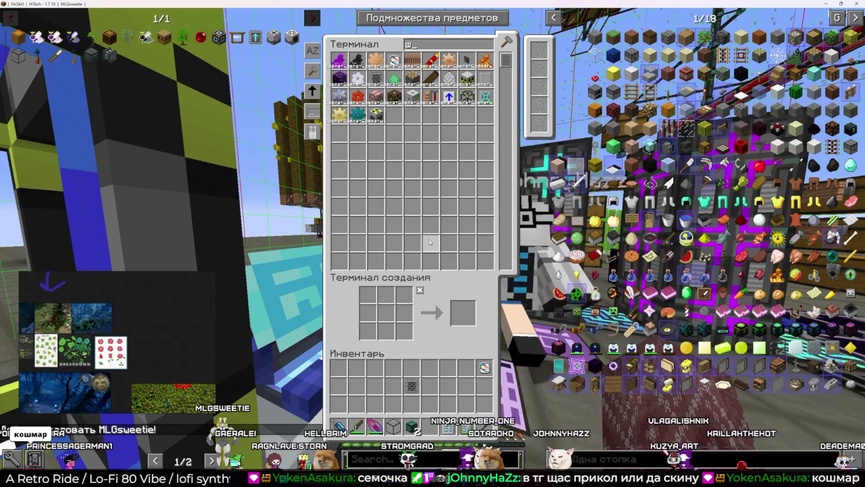
{"action": "left_click", "coordinate": [315, 73]}
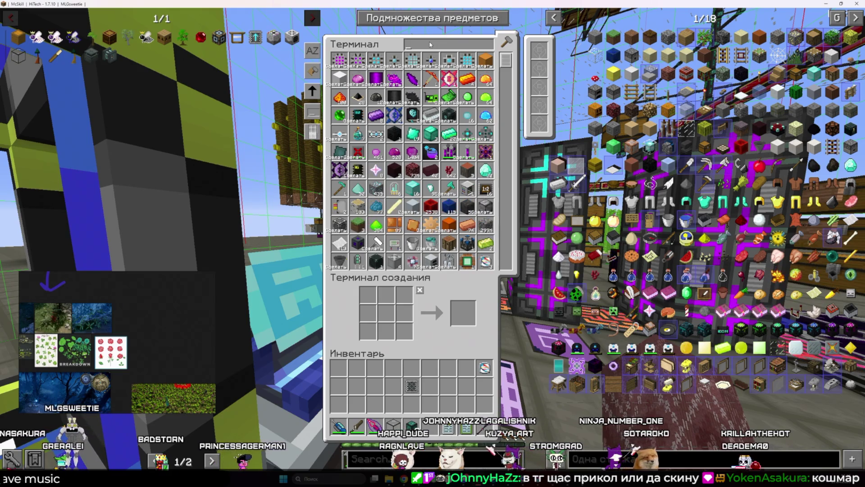
{"action": "key", "text": "Escape"}
- Fly forward into the machine area and open the ME terminal there
{"action": "scroll", "coordinate": [433, 244], "scroll_direction": "down", "scroll_amount": 1}
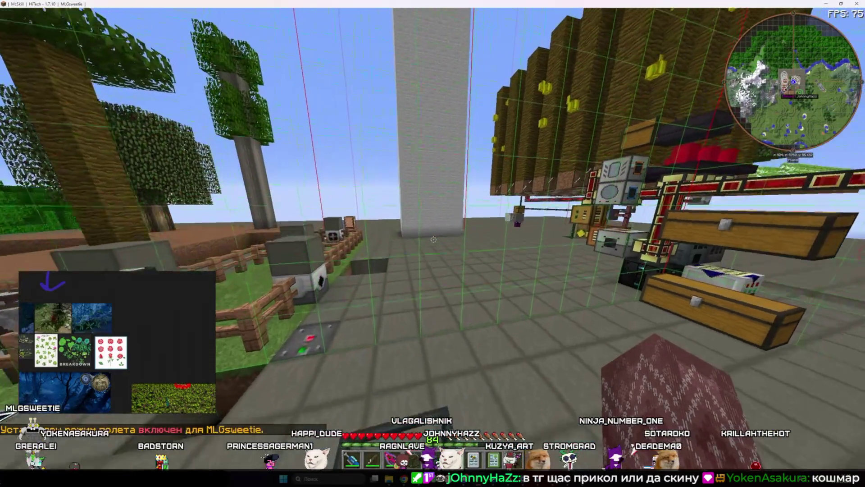
{"action": "scroll", "coordinate": [432, 243], "scroll_direction": "down", "scroll_amount": 1}
{"action": "key", "text": "w"}
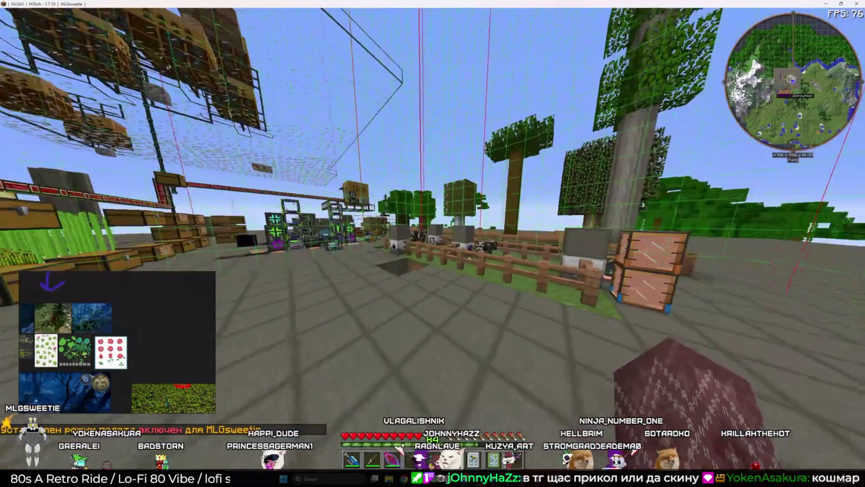
{"action": "key", "text": "w"}
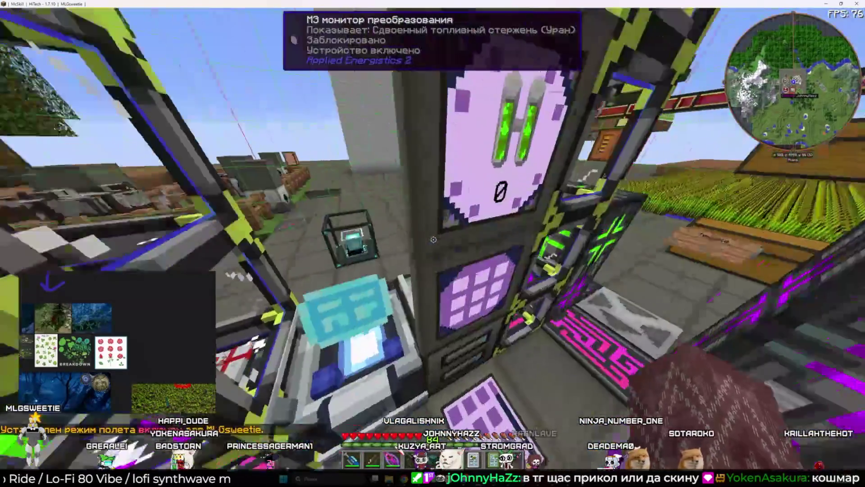
{"action": "right_click", "coordinate": [433, 243]}
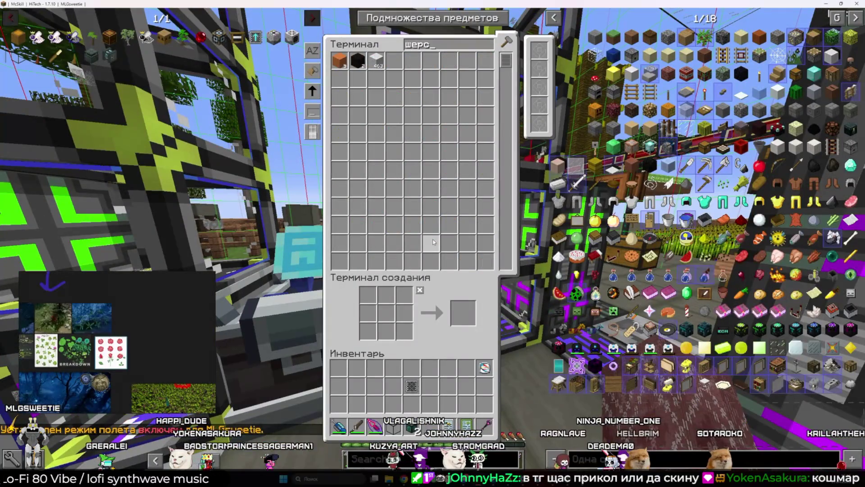
{"action": "key", "text": "BackSpace"}
{"action": "key", "text": "BackSpace"}
{"action": "key", "text": "BackSpace"}
{"action": "type", "text": "пал"}
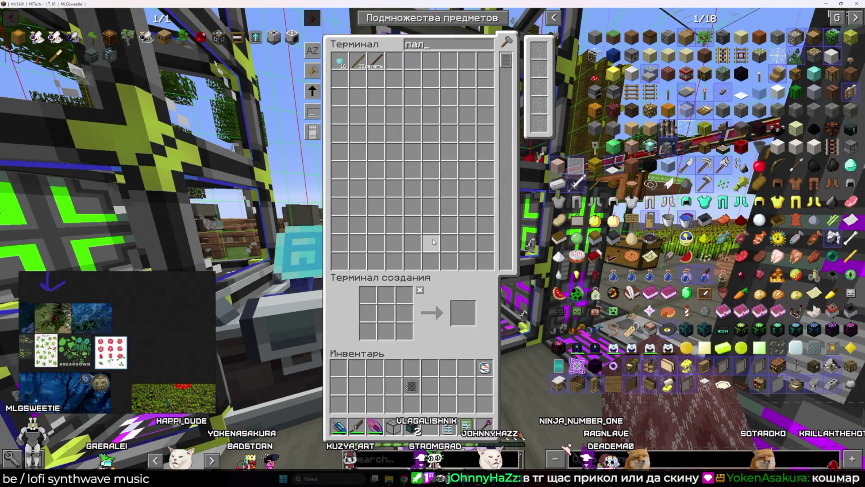
{"action": "key", "text": "BackSpace"}
{"action": "key", "text": "BackSpace"}
{"action": "key", "text": "BackSpace"}
{"action": "type", "text": "брё"}
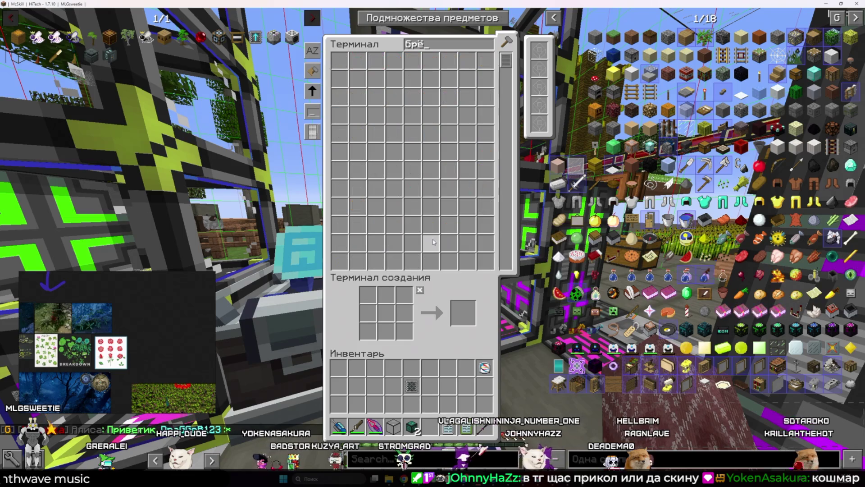
{"action": "key", "text": "BackSpace"}
{"action": "type", "text": "ер"}
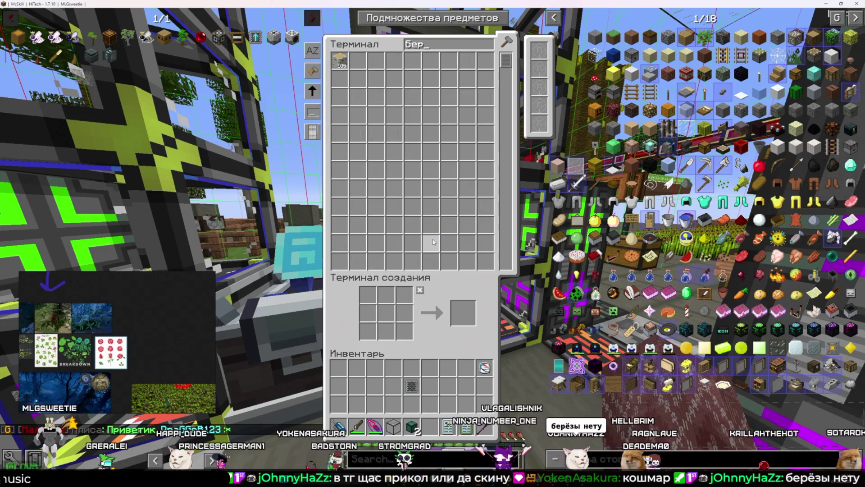
{"action": "key", "text": "BackSpace"}
{"action": "key", "text": "BackSpace"}
{"action": "key", "text": "BackSpace"}
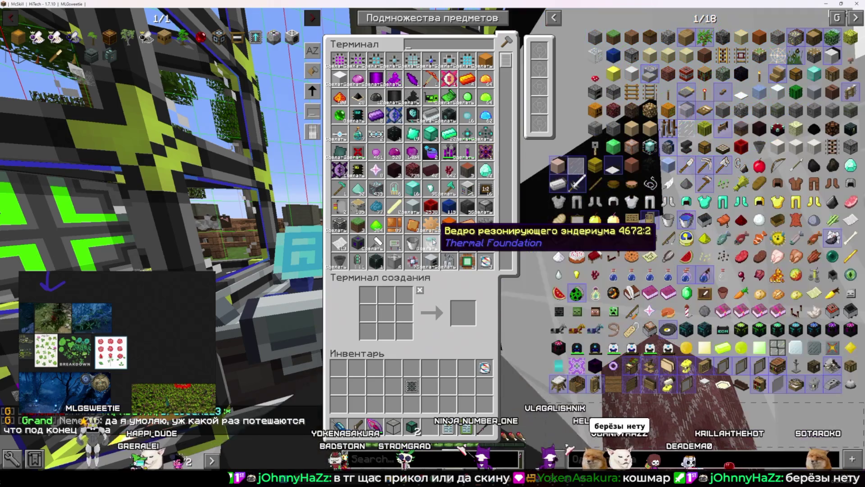
{"action": "type", "text": "коко"}
{"action": "key", "text": "BackSpace"}
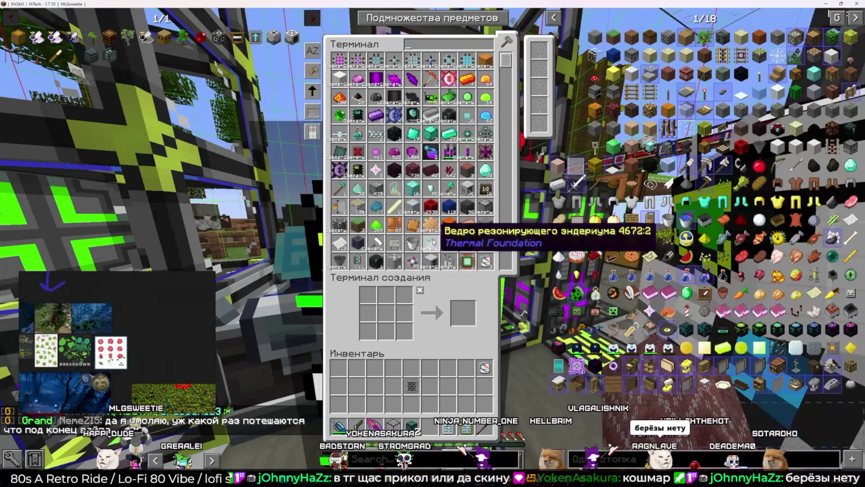
{"action": "key", "text": "Escape"}
{"action": "right_click", "coordinate": [433, 243]}
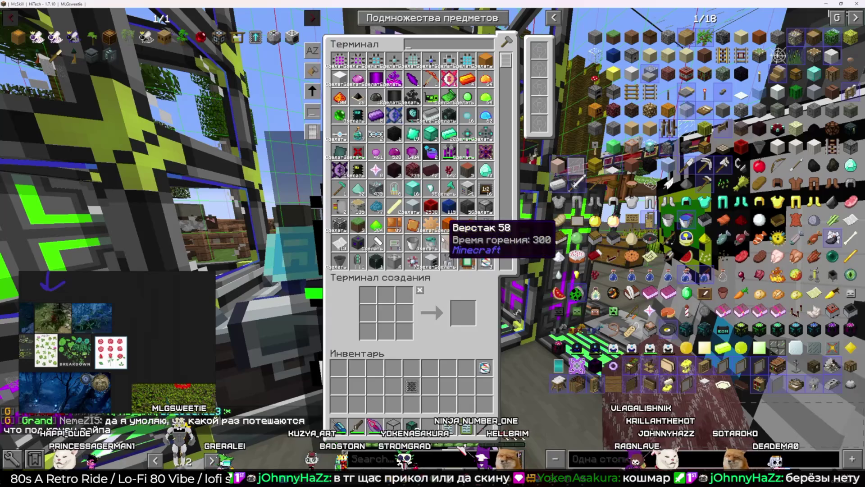
{"action": "key", "text": "Escape"}
{"action": "right_click", "coordinate": [433, 244]}
{"action": "type", "text": "бе"}
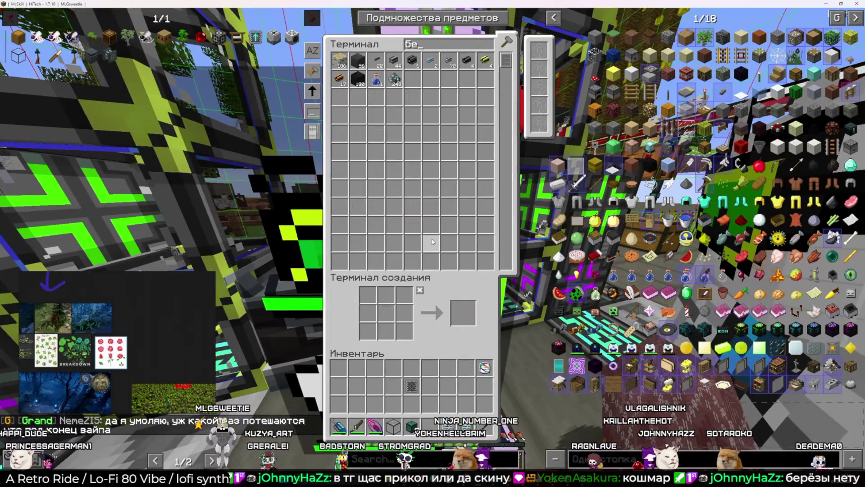
{"action": "key", "text": "BackSpace"}
{"action": "key", "text": "BackSpace"}
{"action": "key", "text": "BackSpace"}
{"action": "key", "text": "Escape"}
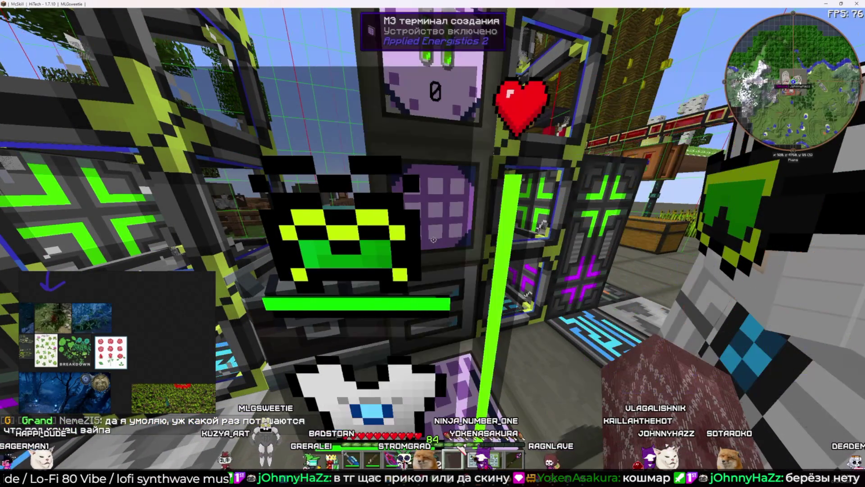
{"action": "right_click", "coordinate": [433, 244]}
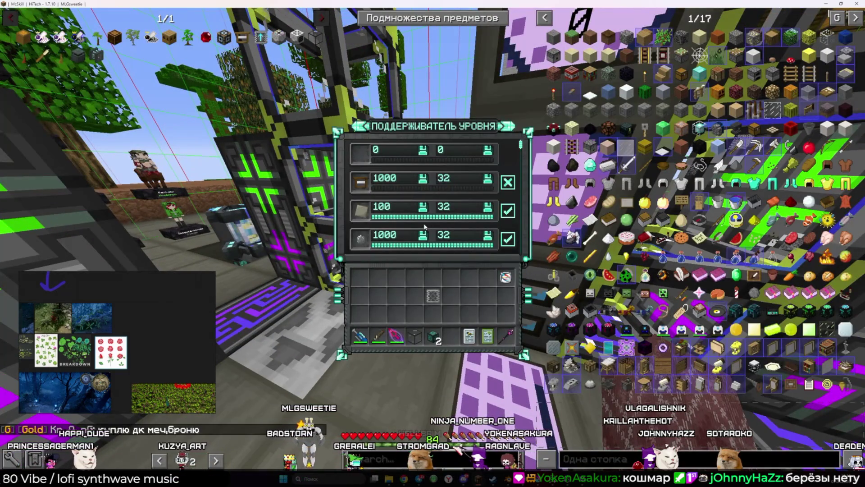
- Fly up over the machines and inspect the Quantum Carpenter and Quantum Centrifuge
{"action": "key", "text": "Escape"}
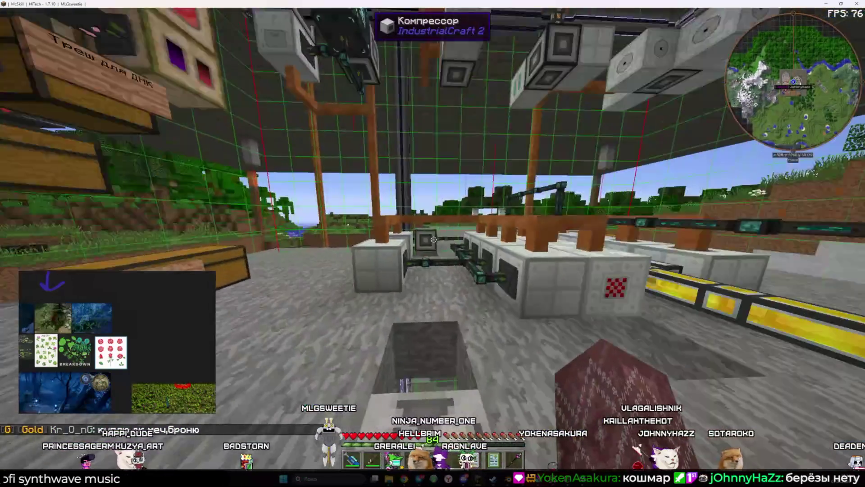
{"action": "key", "text": "space"}
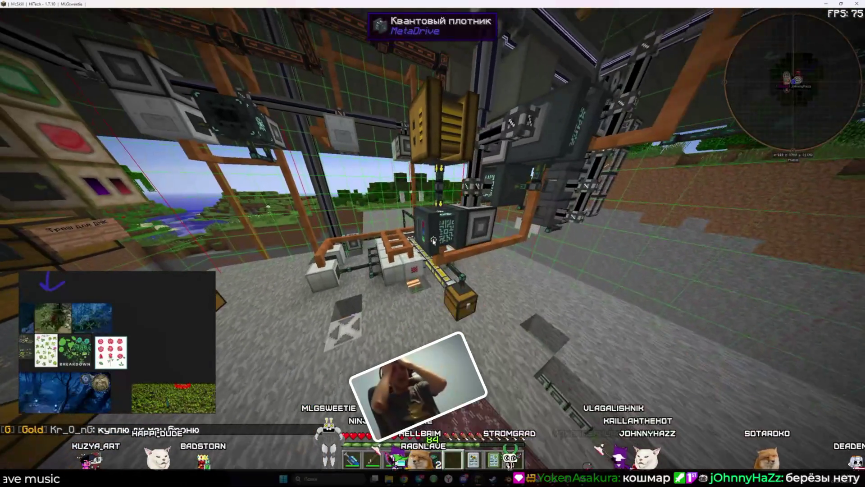
{"action": "right_click", "coordinate": [434, 240]}
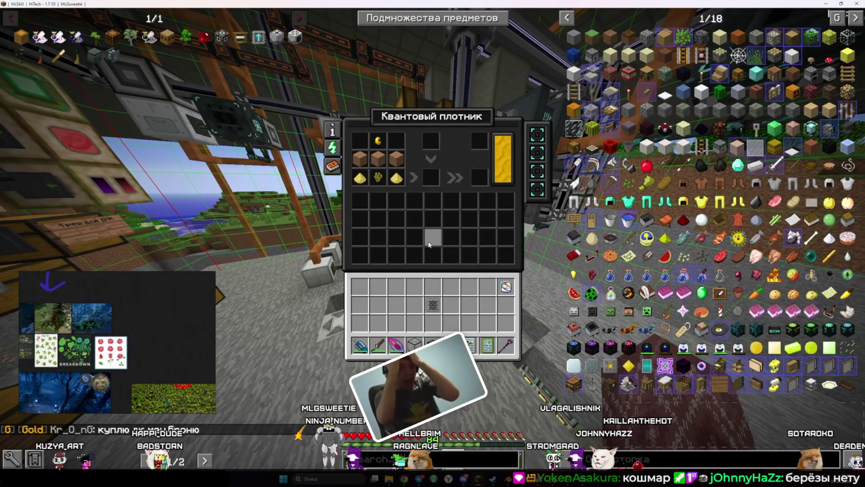
{"action": "key", "text": "Escape"}
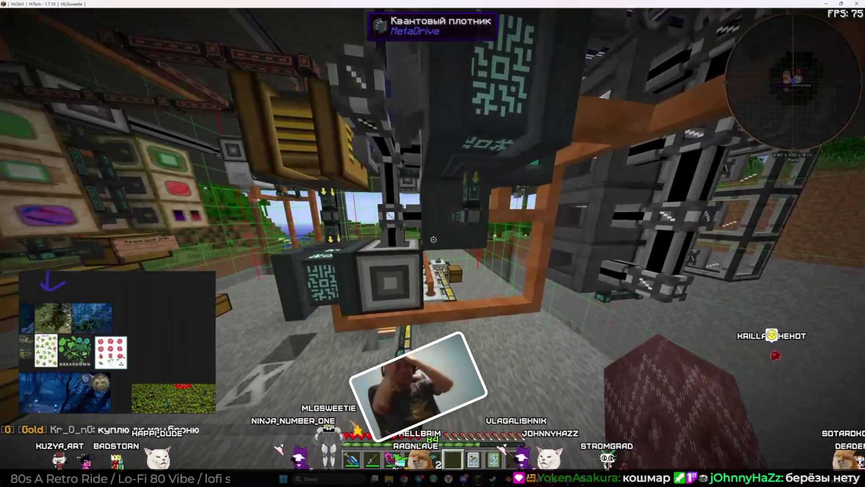
{"action": "right_click", "coordinate": [433, 240]}
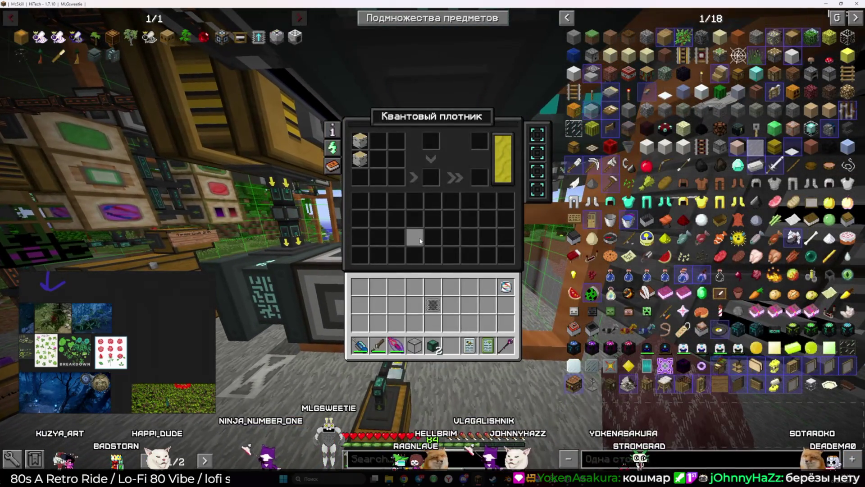
{"action": "key", "text": "Escape"}
{"action": "right_click", "coordinate": [434, 240]}
{"action": "key", "text": "Escape"}
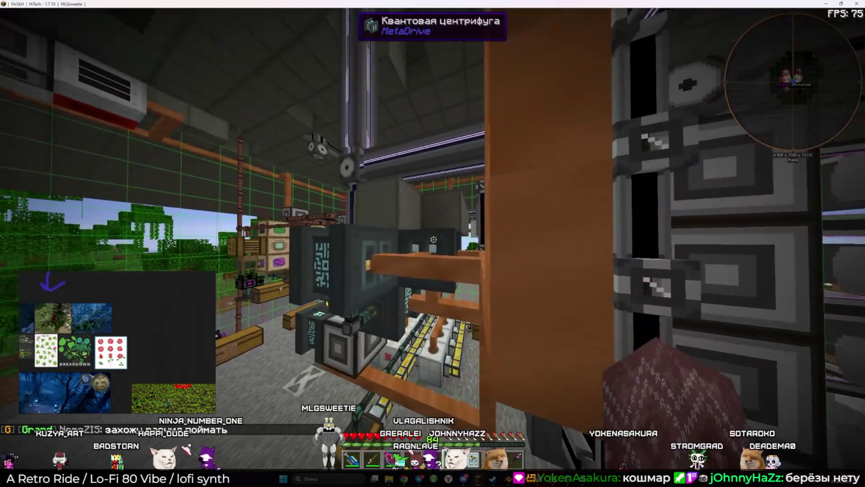
{"action": "right_click", "coordinate": [434, 239]}
{"action": "key", "text": "Escape"}
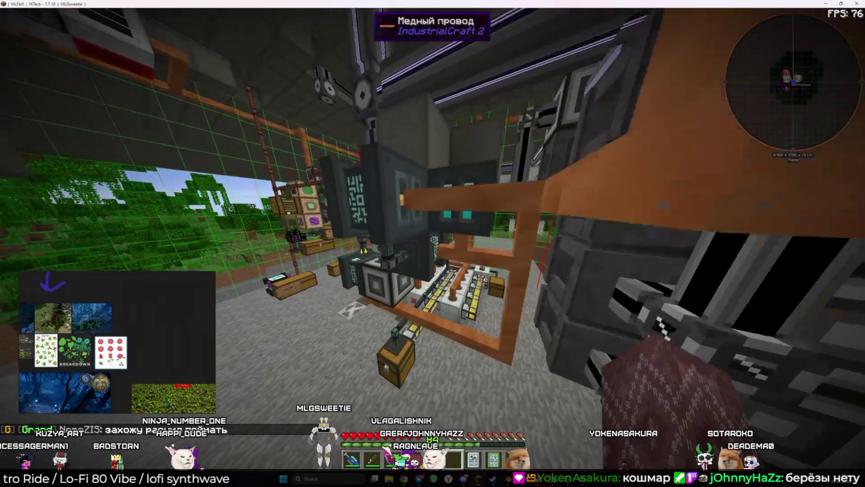
- Recheck the Quantum Carpenter and Centrifuge, then open the ME crafting terminal
{"action": "right_click", "coordinate": [434, 239]}
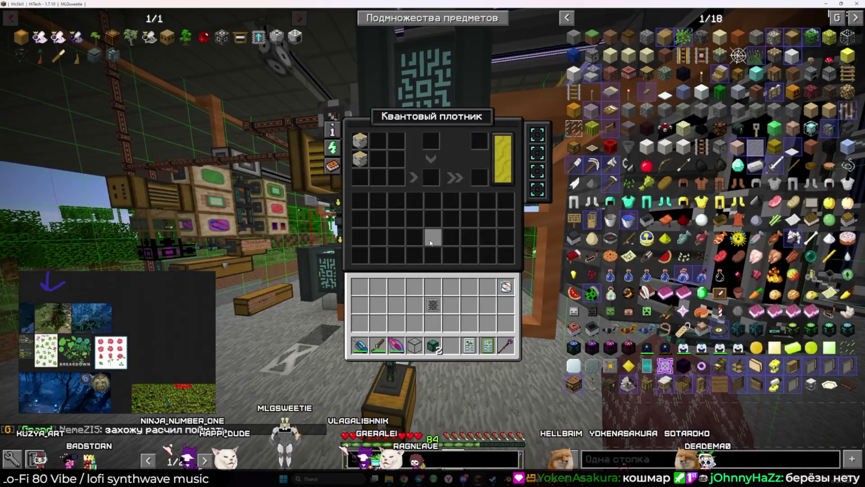
{"action": "key", "text": "Escape"}
{"action": "right_click", "coordinate": [434, 239]}
{"action": "key", "text": "Escape"}
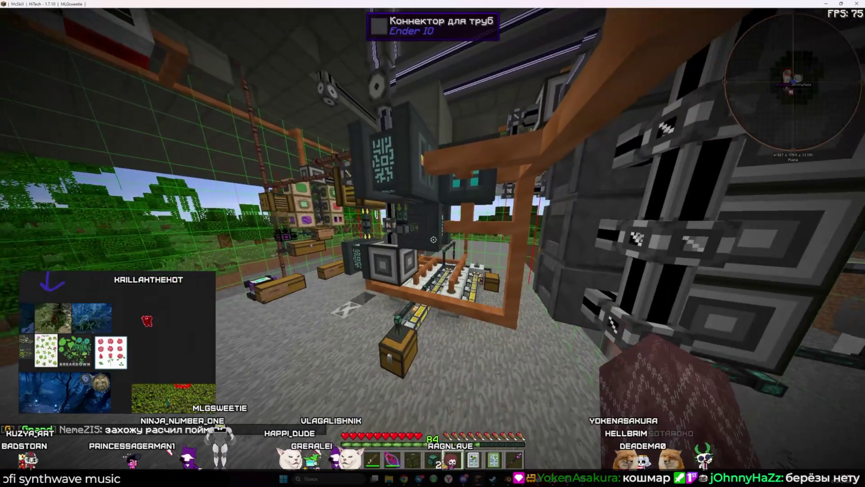
{"action": "right_click", "coordinate": [434, 240]}
{"action": "key", "text": "Escape"}
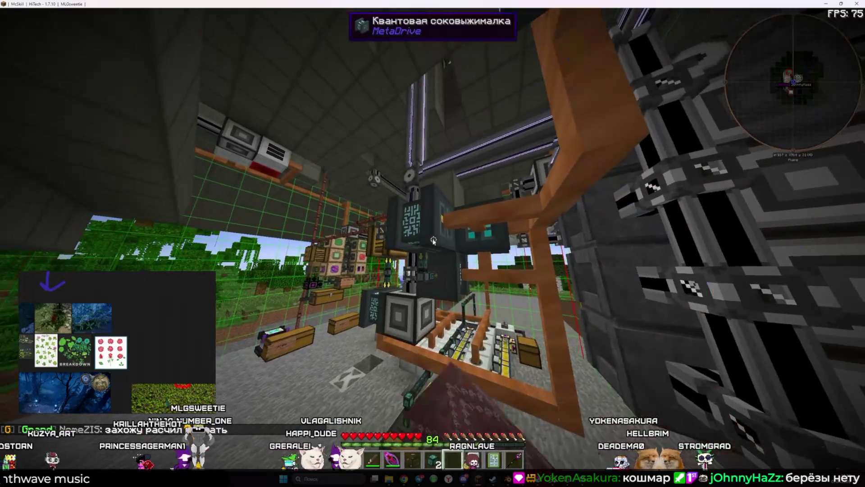
{"action": "right_click", "coordinate": [433, 240]}
{"action": "key", "text": "Escape"}
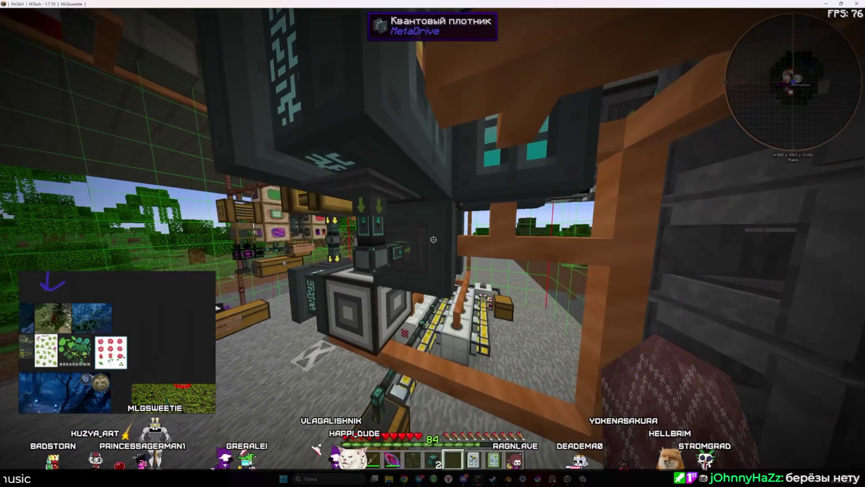
{"action": "key", "text": "m"}
{"action": "key", "text": "Escape"}
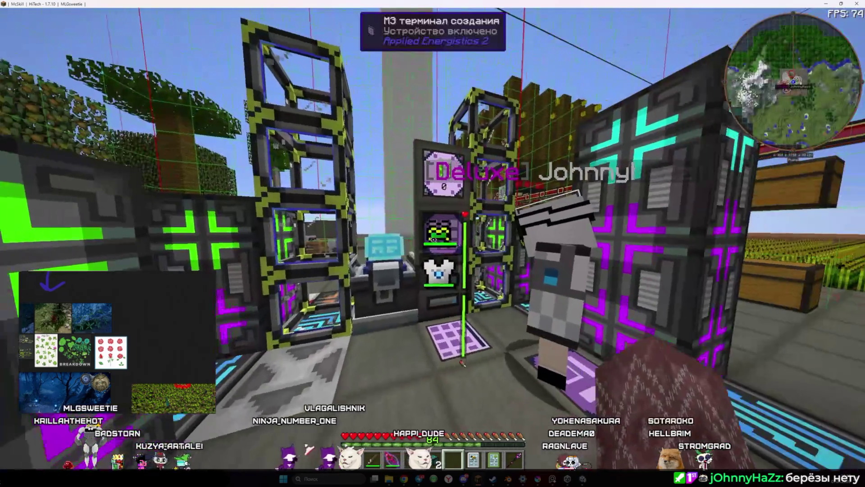
{"action": "right_click", "coordinate": [434, 240]}
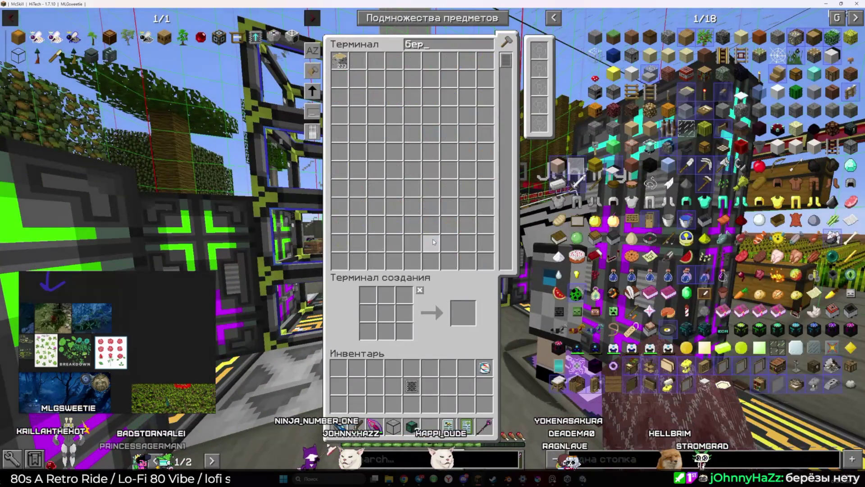
- Walk under the farm structure and check the chest holding the apple sapling
{"action": "key", "text": "Escape"}
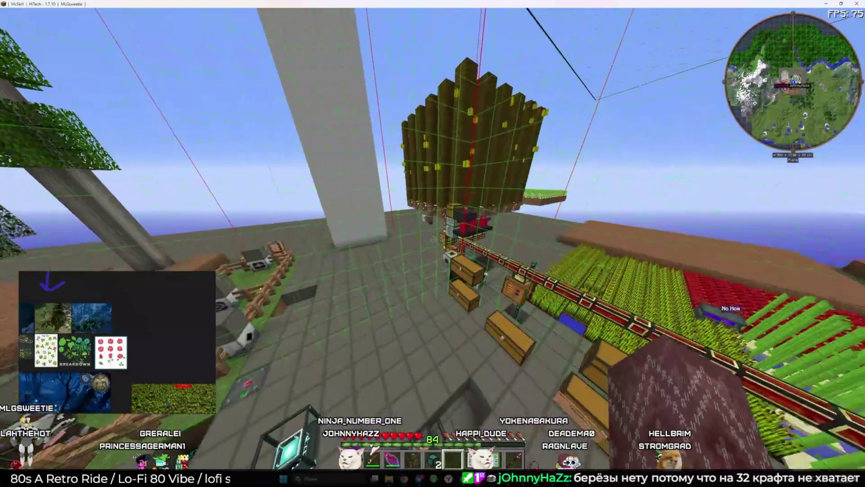
{"action": "key", "text": "w"}
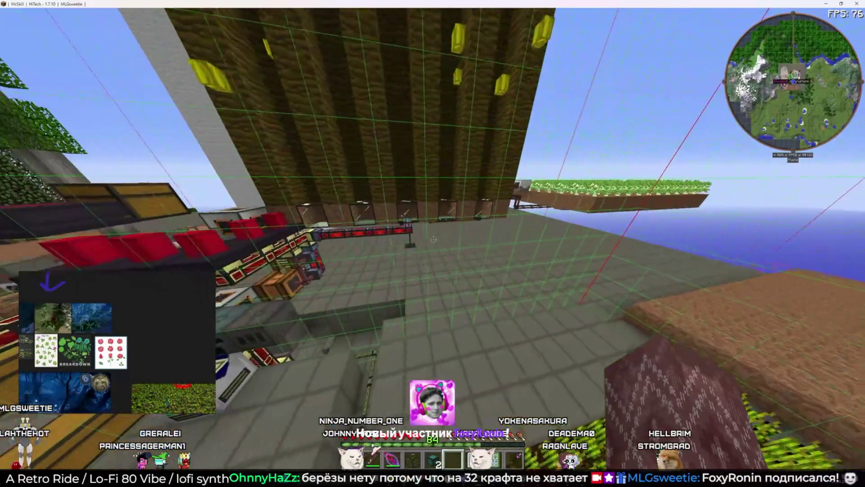
{"action": "key", "text": "w"}
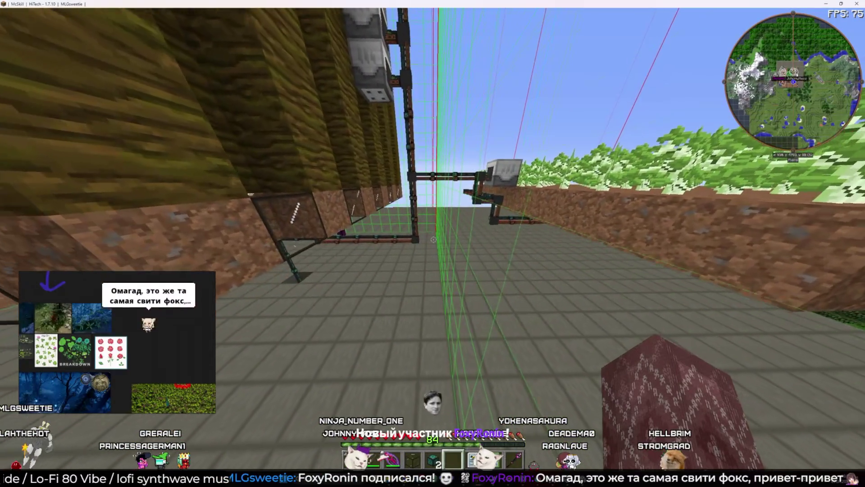
{"action": "key", "text": "s"}
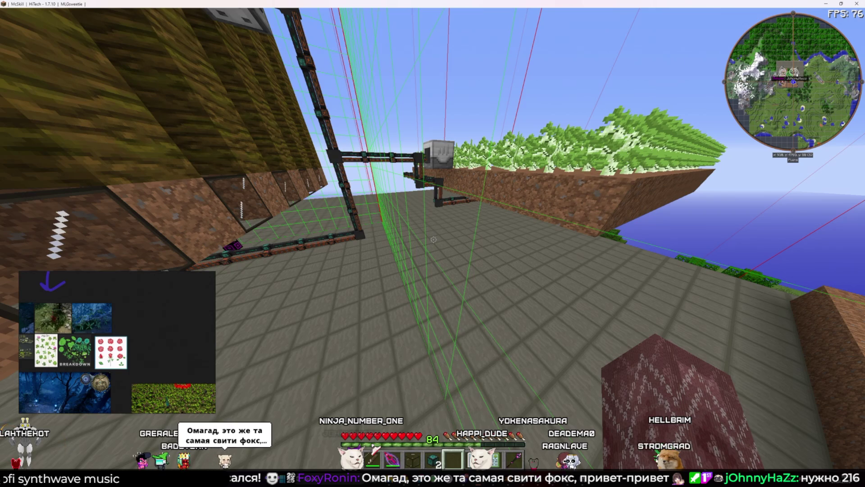
{"action": "key", "text": "w"}
{"action": "key", "text": "w"}
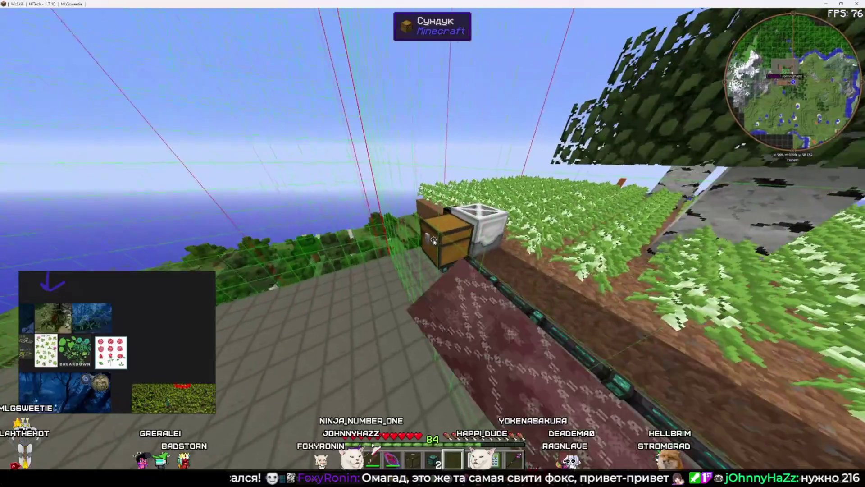
{"action": "right_click", "coordinate": [433, 239]}
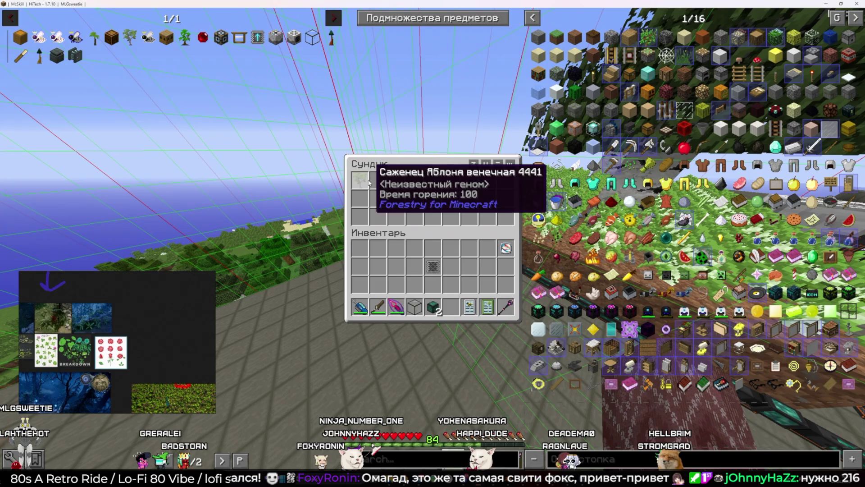
{"action": "key", "text": "Escape"}
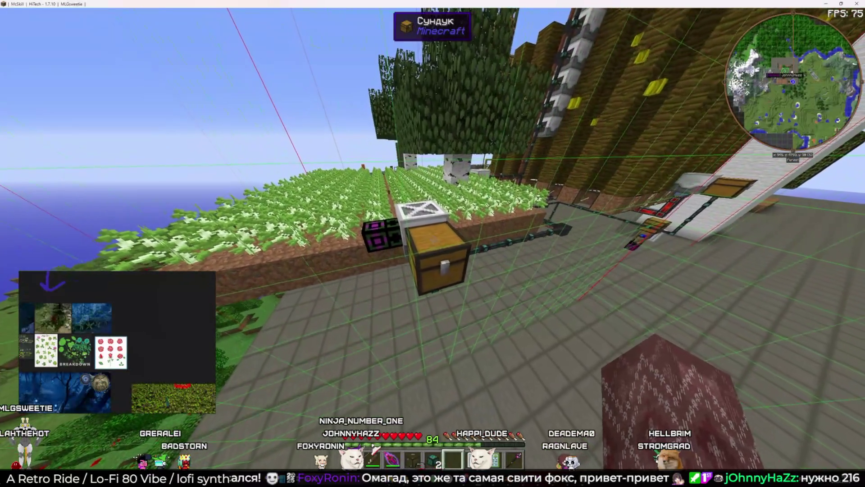
{"action": "right_click", "coordinate": [433, 240]}
{"action": "key", "text": "Escape"}
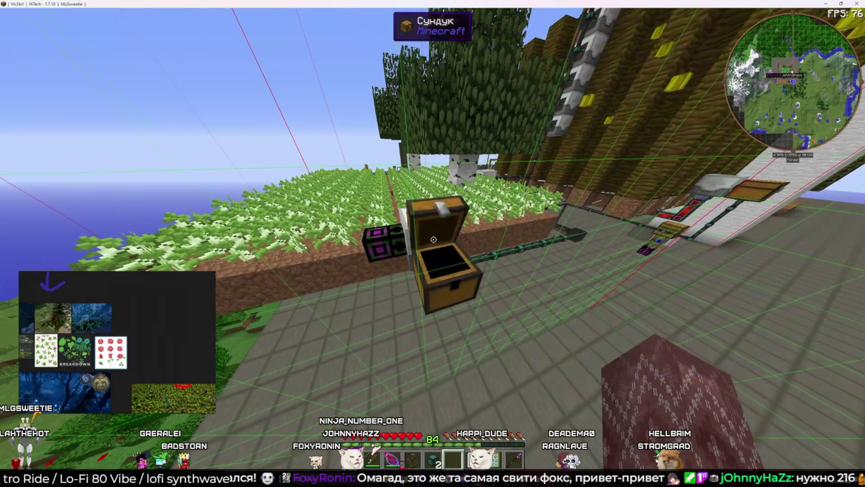
- Teleport home to the machine base and look through the ME crafting terminal
{"action": "key", "text": "m"}
{"action": "left_click", "coordinate": [484, 333]}
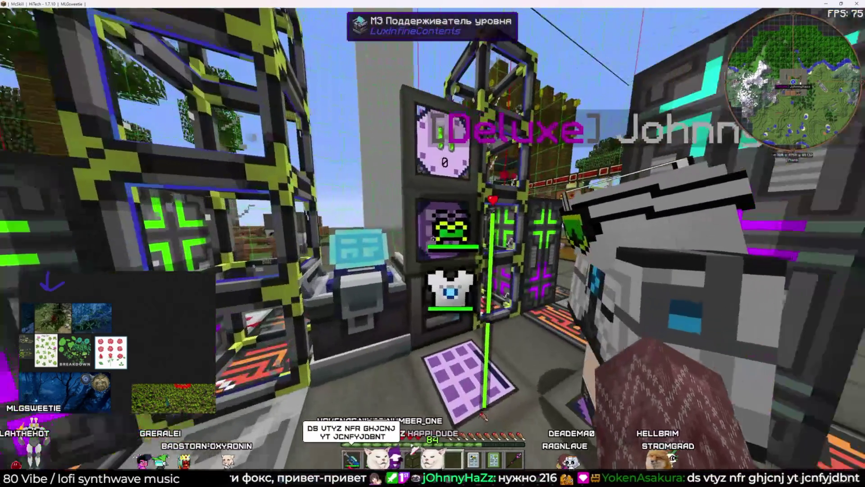
{"action": "right_click", "coordinate": [432, 244]}
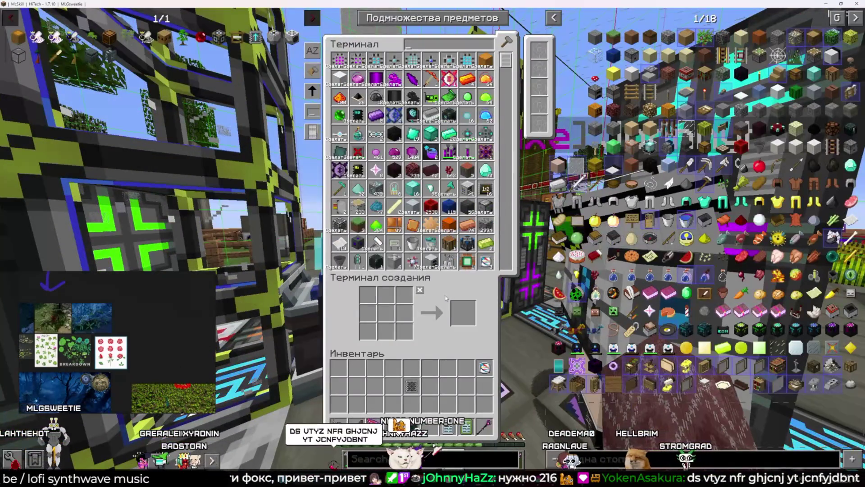
{"action": "type", "text": "у"}
{"action": "key", "text": "Escape"}
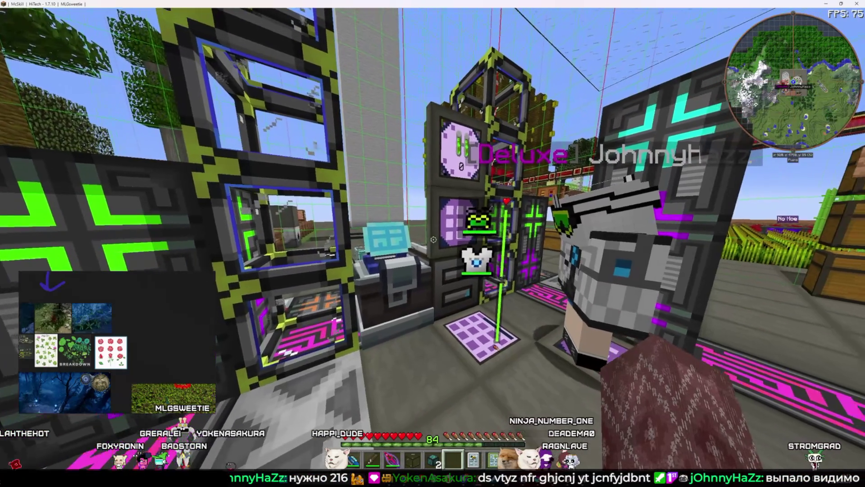
{"action": "right_click", "coordinate": [434, 240]}
{"action": "key", "text": "Escape"}
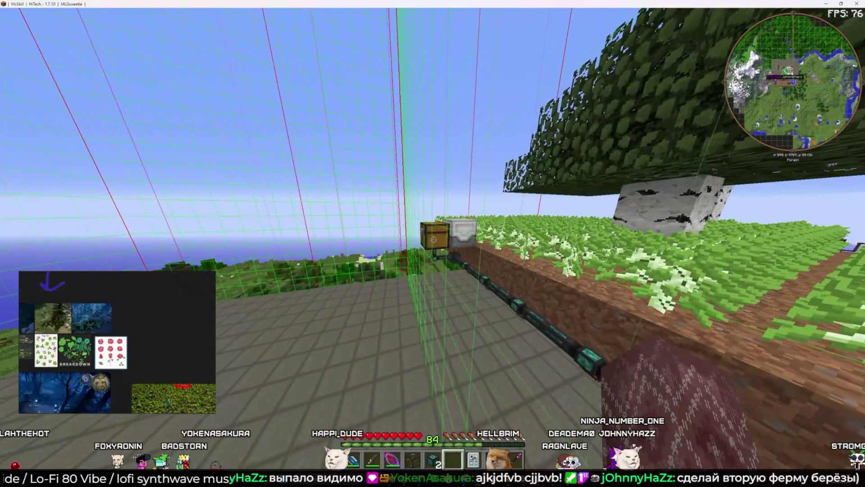
- Take the apple sapling from the farm chest into the hotbar
{"action": "right_click", "coordinate": [434, 240]}
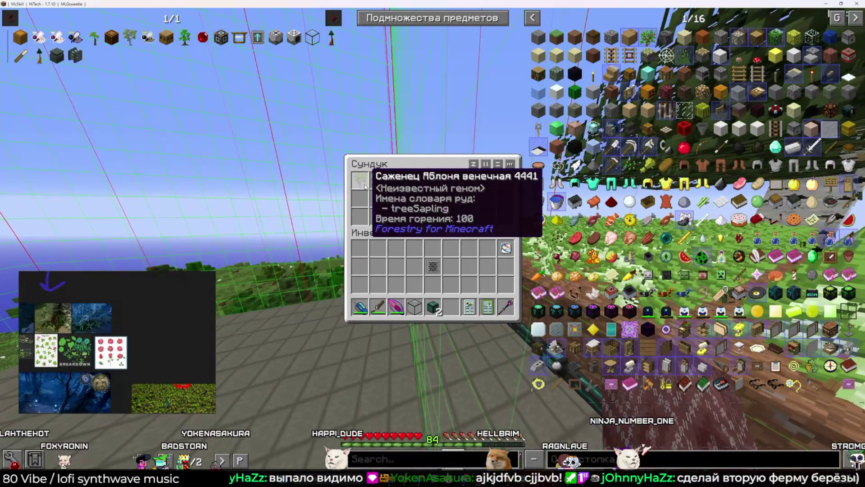
{"action": "left_click", "coordinate": [363, 183], "text": "shift"}
{"action": "key", "text": "Escape"}
- Teleport to the machine room and search 'бе' in the ME crafting terminal
{"action": "key", "text": "m"}
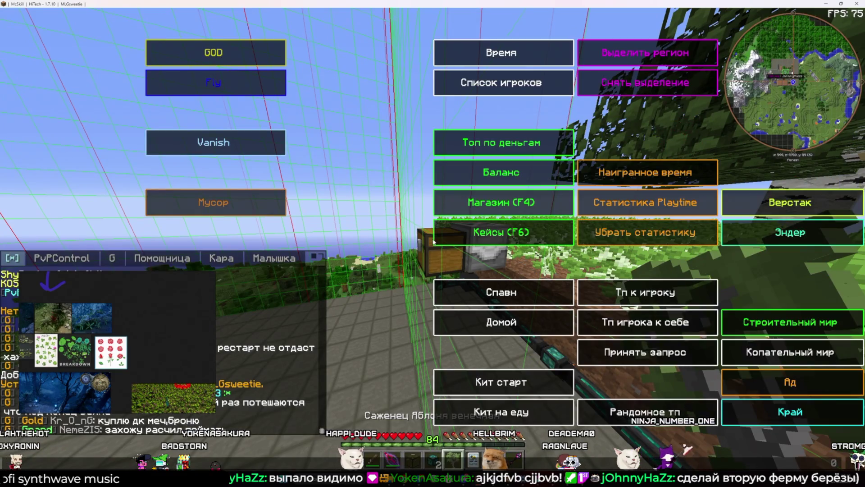
{"action": "left_click", "coordinate": [588, 299]}
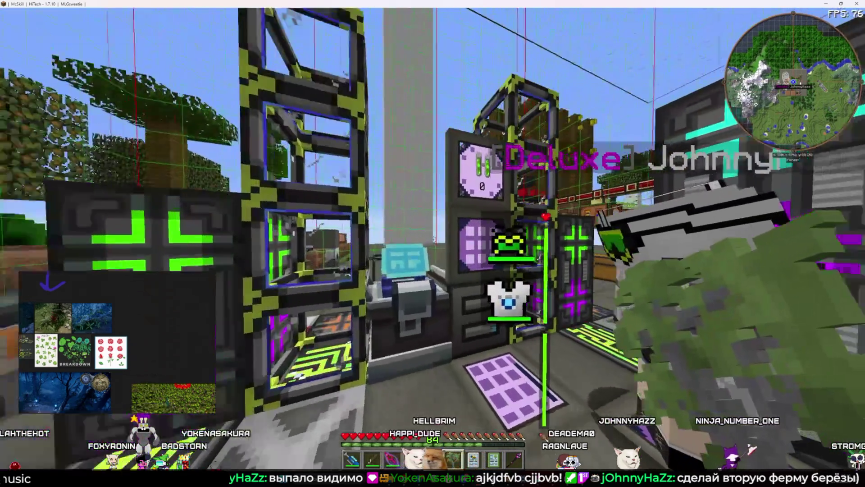
{"action": "right_click", "coordinate": [433, 243]}
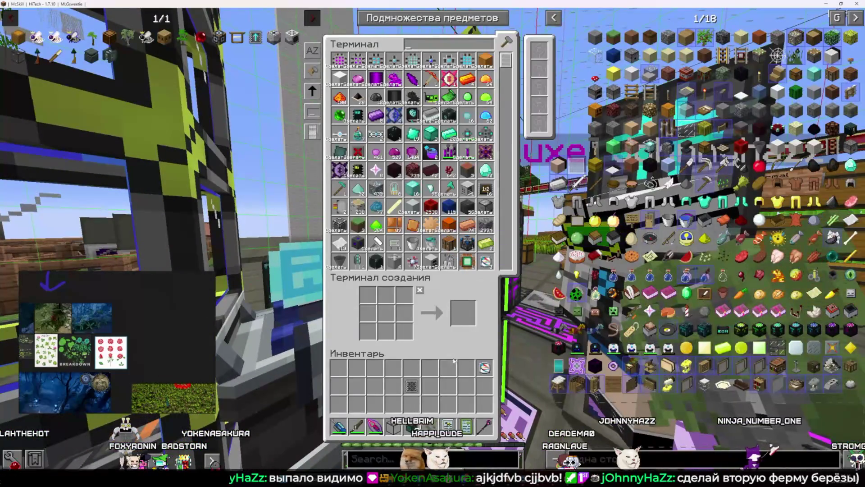
{"action": "type", "text": "бер"}
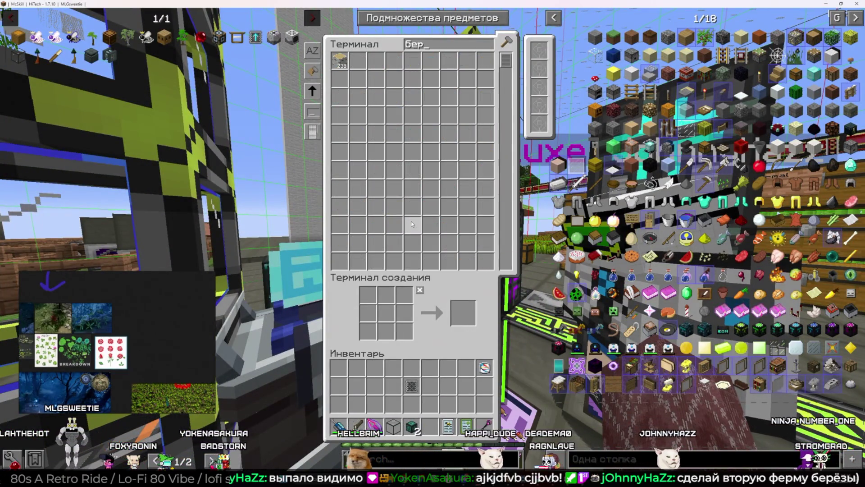
{"action": "key", "text": "Escape"}
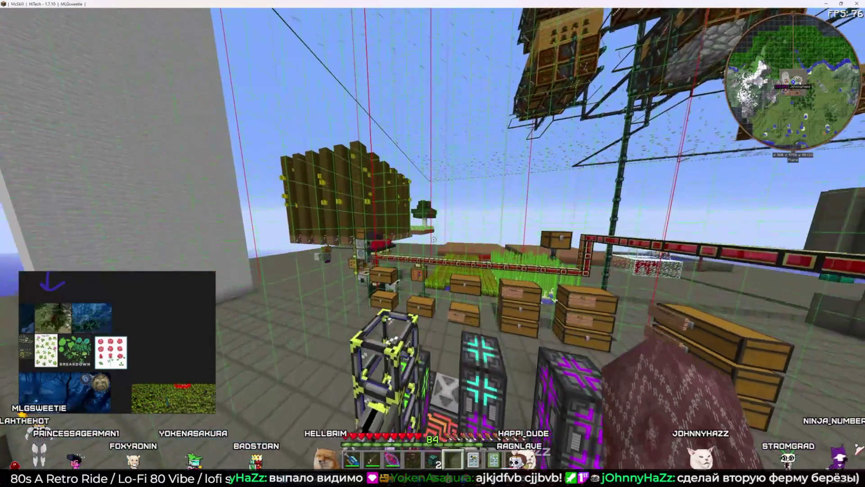
- Fly over the wheat farm down to the AE2 terminals and open the crafting terminal
{"action": "key", "text": "w"}
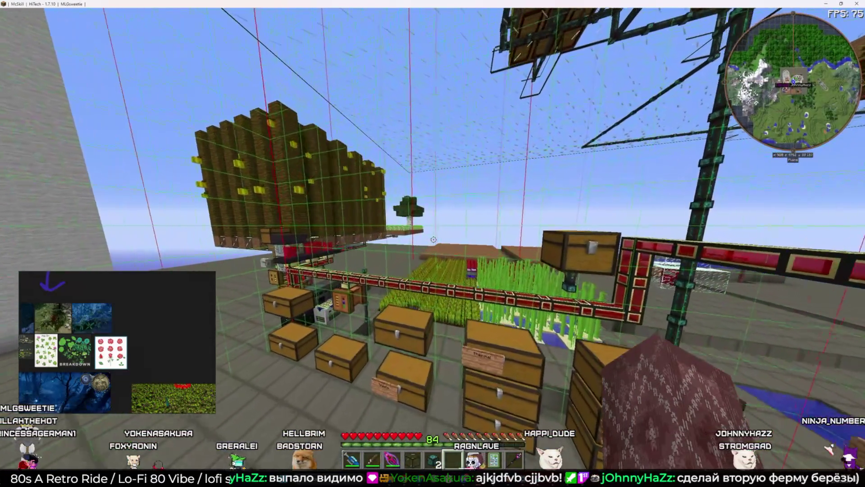
{"action": "key", "text": "w"}
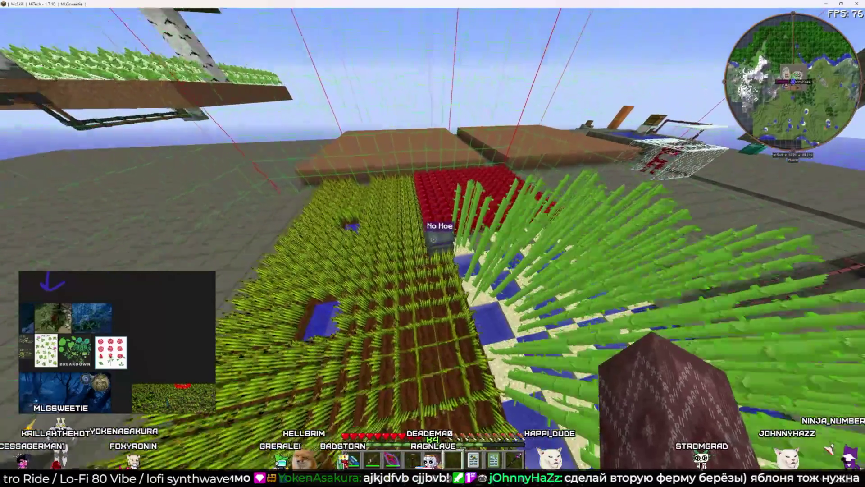
{"action": "key", "text": "shift"}
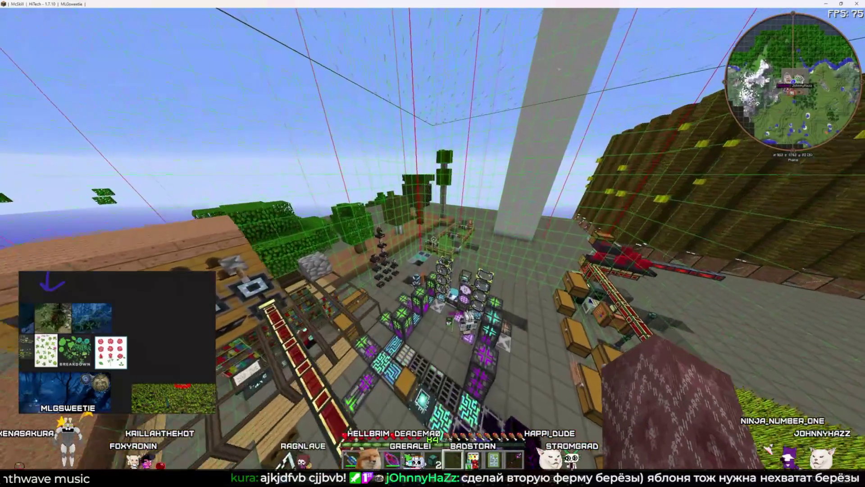
{"action": "key", "text": "w"}
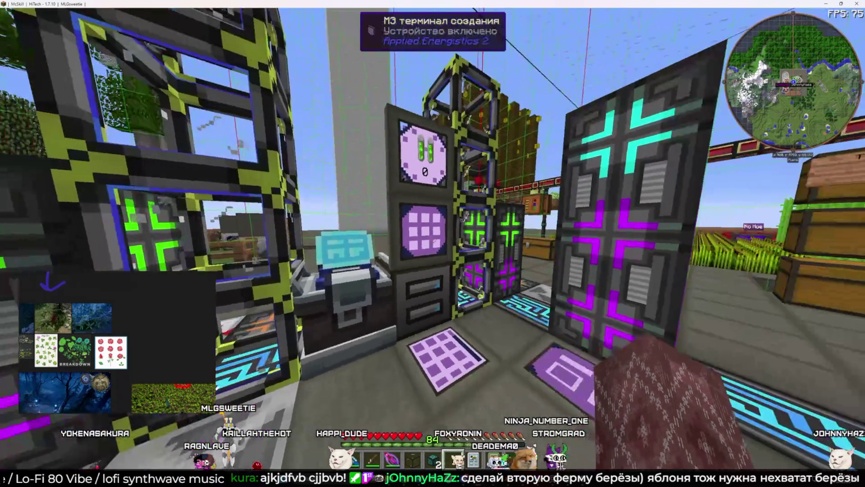
{"action": "right_click", "coordinate": [432, 244]}
- Inspect the quantum juicer, the quantum carpenter and two neighbouring ME interfaces
{"action": "key", "text": "Escape"}
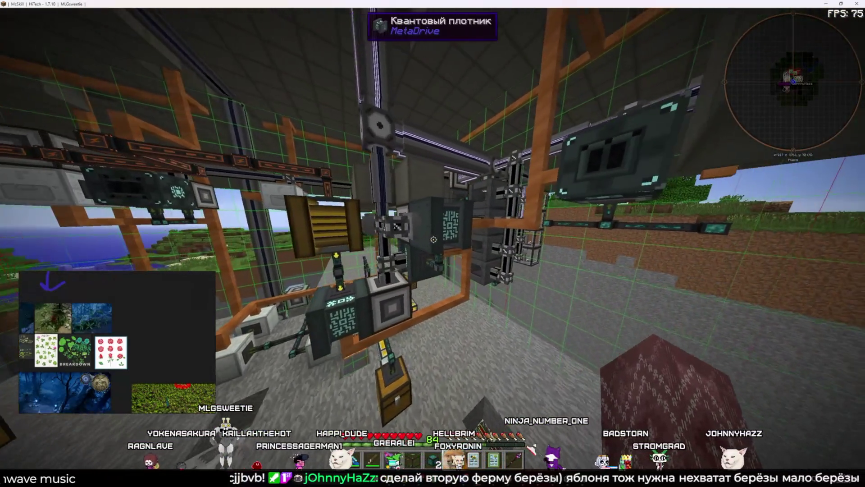
{"action": "right_click", "coordinate": [433, 240]}
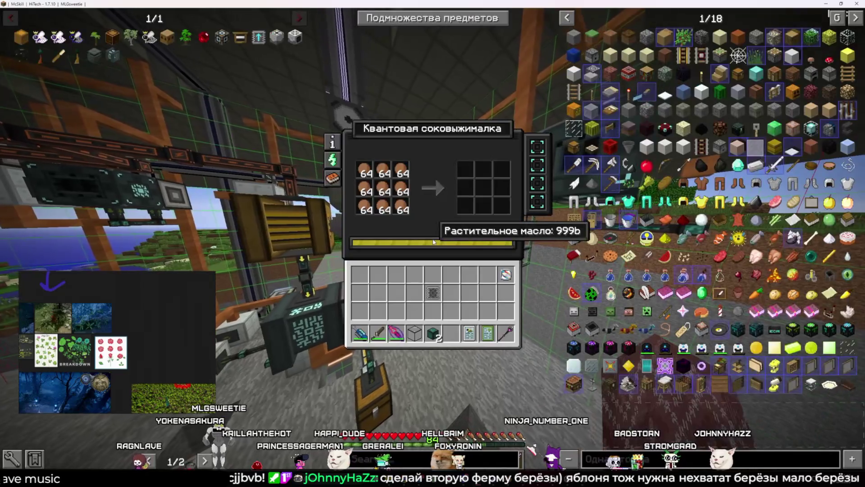
{"action": "key", "text": "Escape"}
{"action": "right_click", "coordinate": [434, 239]}
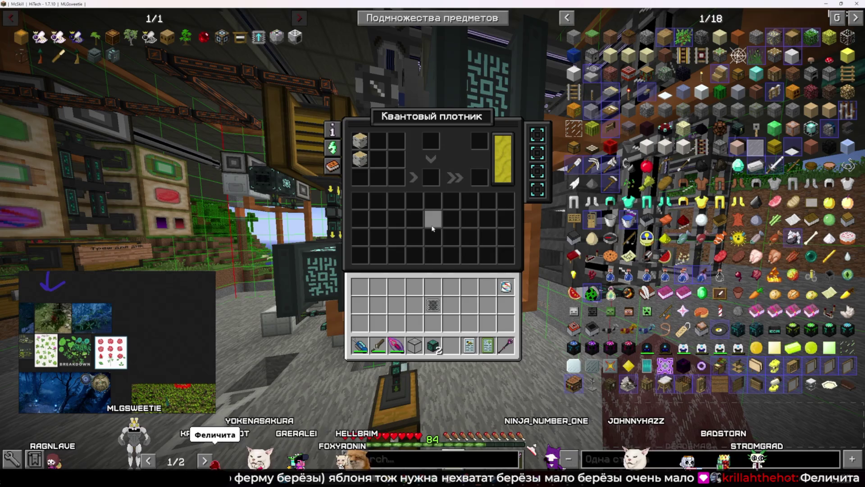
{"action": "key", "text": "Escape"}
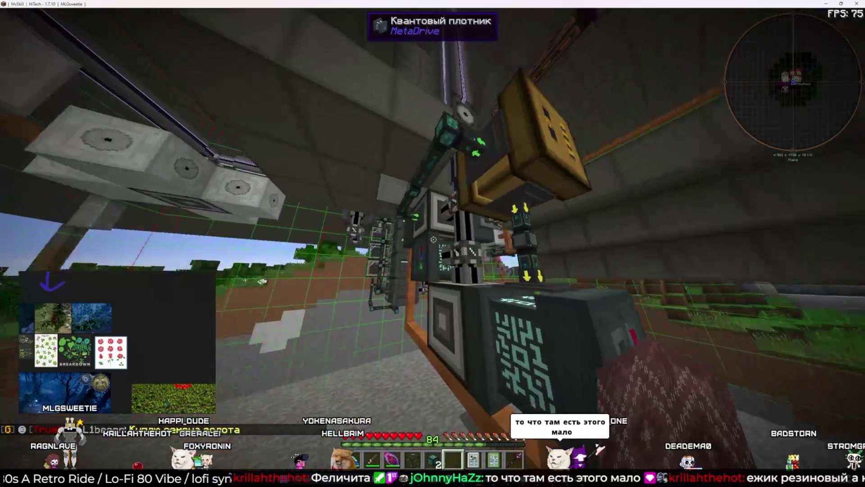
{"action": "right_click", "coordinate": [433, 239]}
{"action": "key", "text": "Escape"}
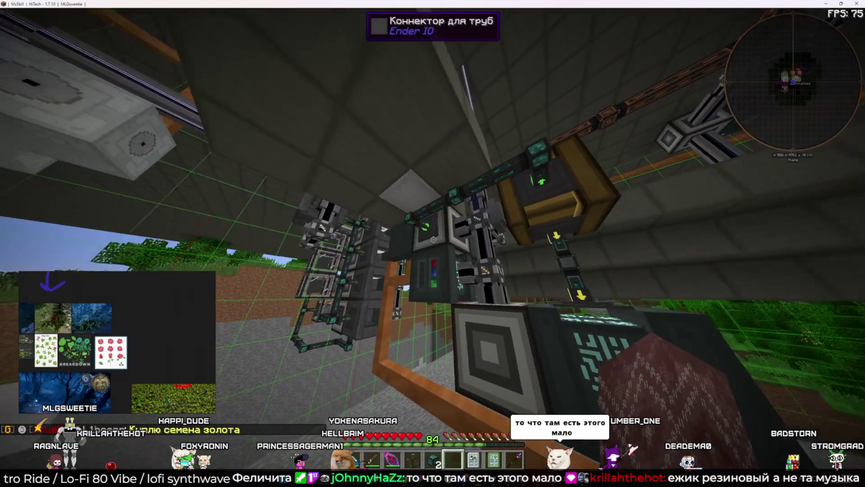
{"action": "right_click", "coordinate": [434, 242]}
{"action": "key", "text": "Escape"}
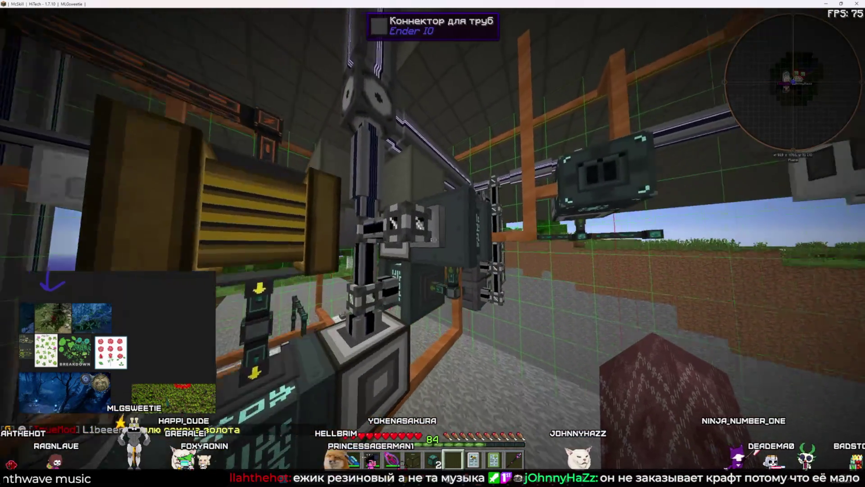
- Recheck the juicer, the carpenter and an ME interface's patterns, then open the ME crafting terminal
{"action": "right_click", "coordinate": [433, 239]}
{"action": "key", "text": "Escape"}
{"action": "right_click", "coordinate": [434, 239]}
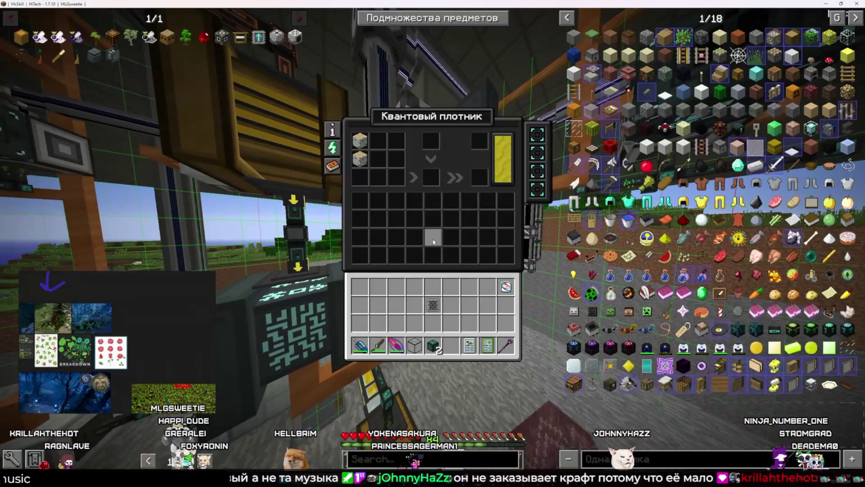
{"action": "key", "text": "Escape"}
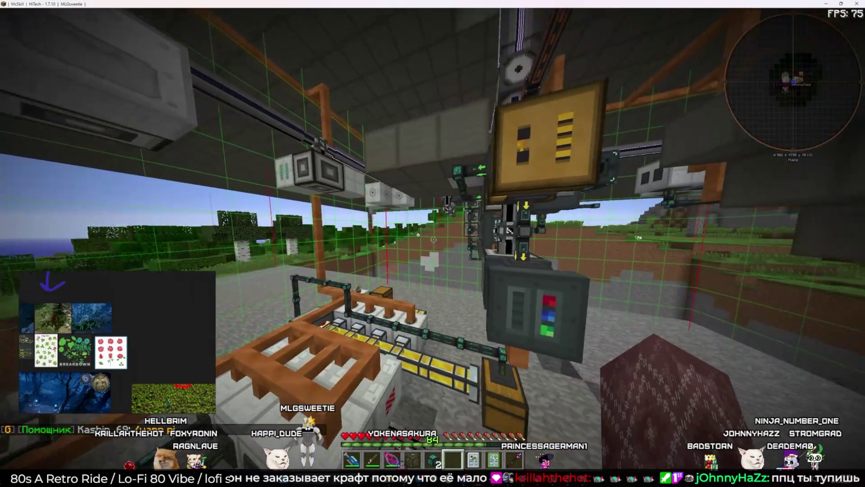
{"action": "key", "text": "w"}
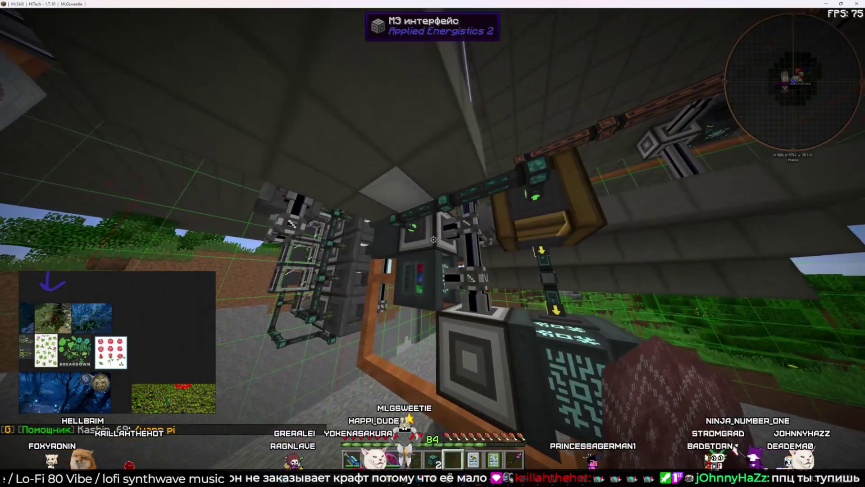
{"action": "right_click", "coordinate": [433, 239]}
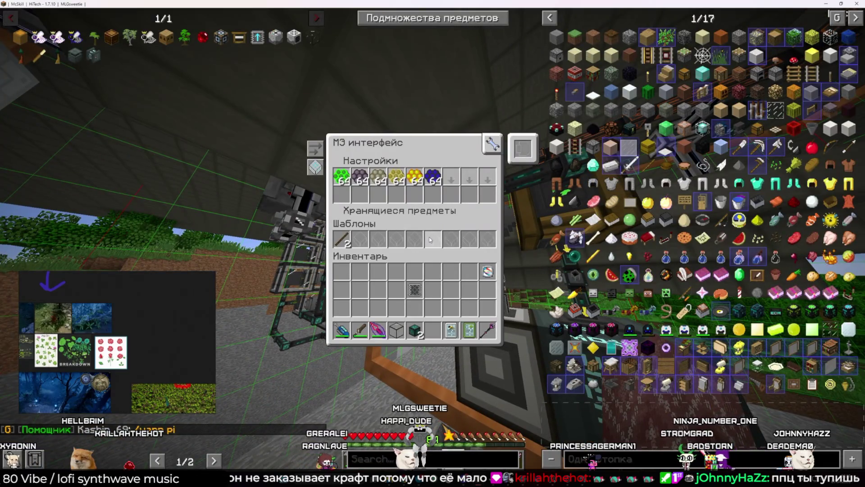
{"action": "key", "text": "Escape"}
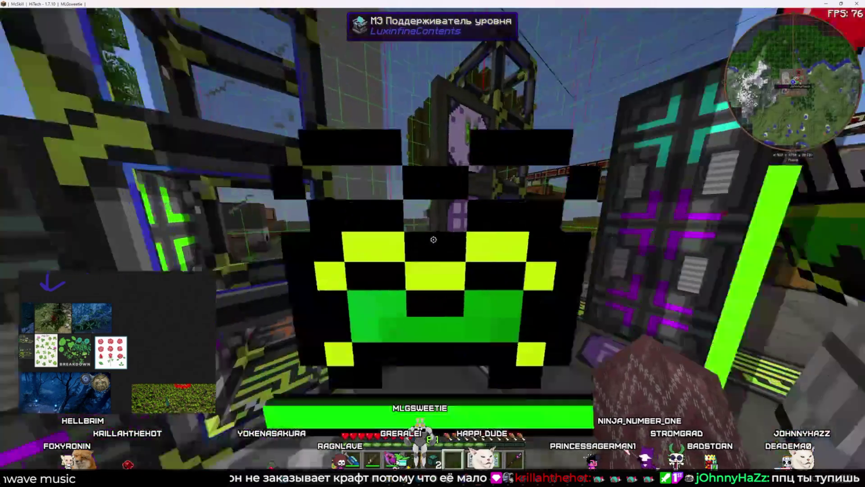
{"action": "right_click", "coordinate": [433, 239]}
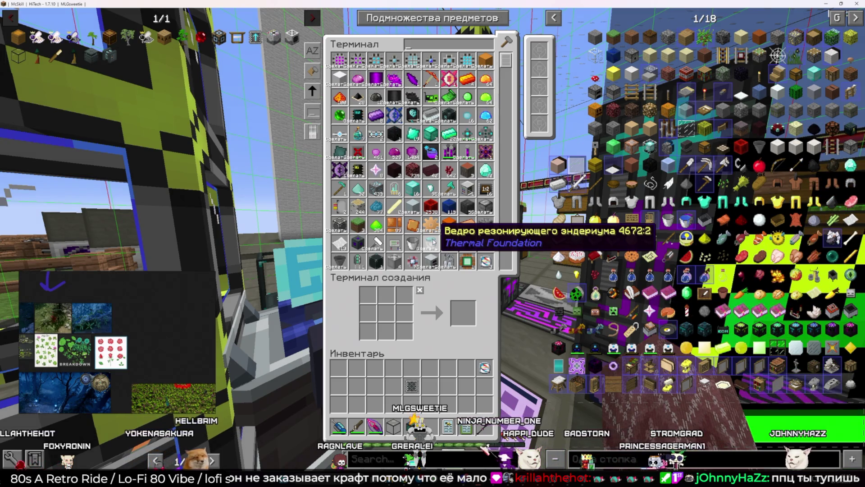
- Search 'мат', take the 64-stack of Материя, then go down to the macerator
{"action": "type", "text": "мат"}
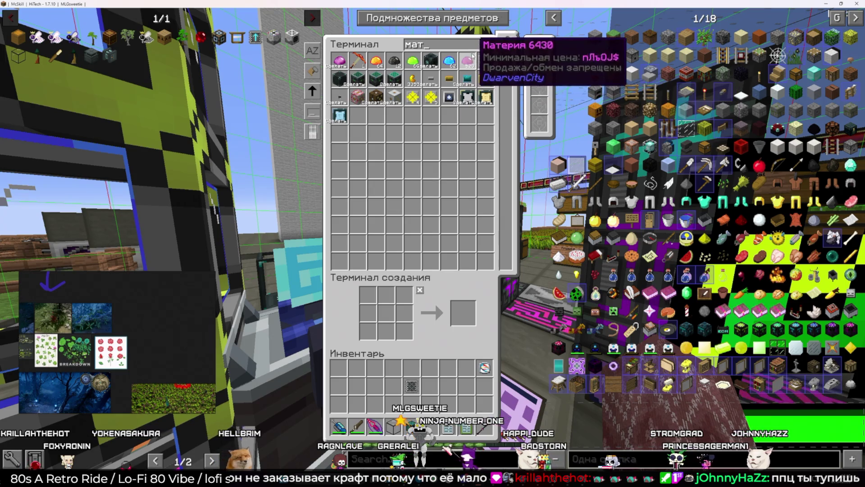
{"action": "left_click", "coordinate": [473, 57]}
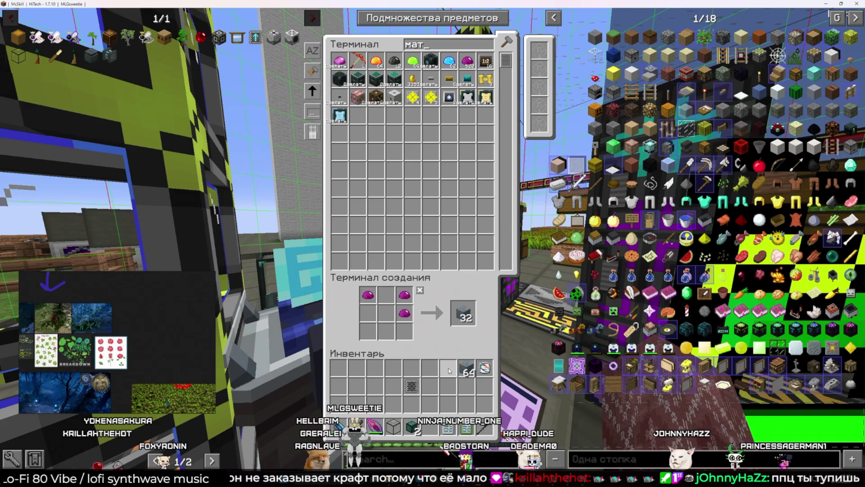
{"action": "key", "text": "Escape"}
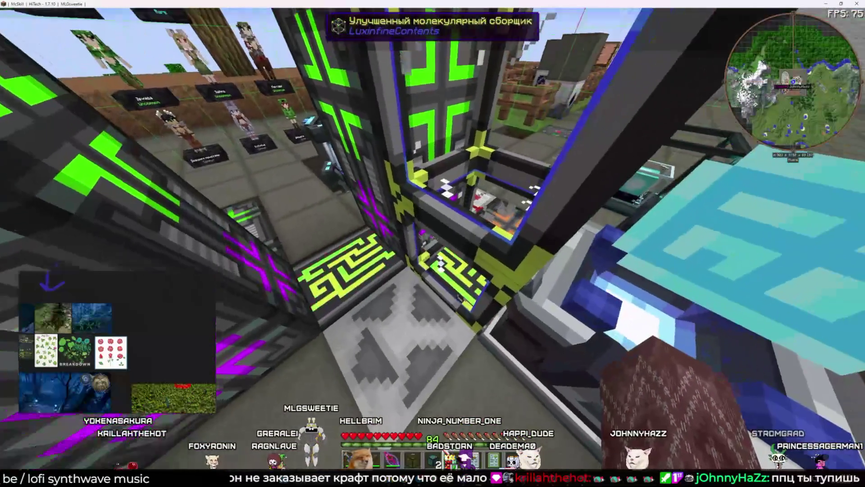
{"action": "key", "text": "w"}
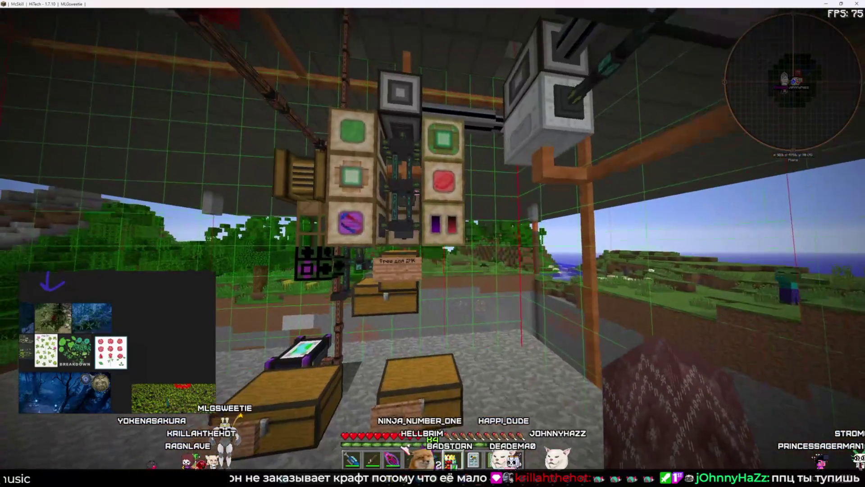
{"action": "key", "text": "w"}
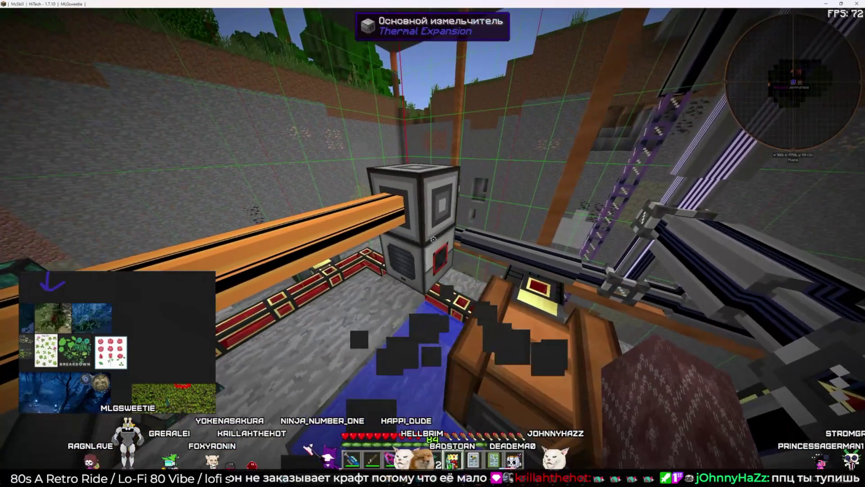
{"action": "right_click", "coordinate": [432, 243]}
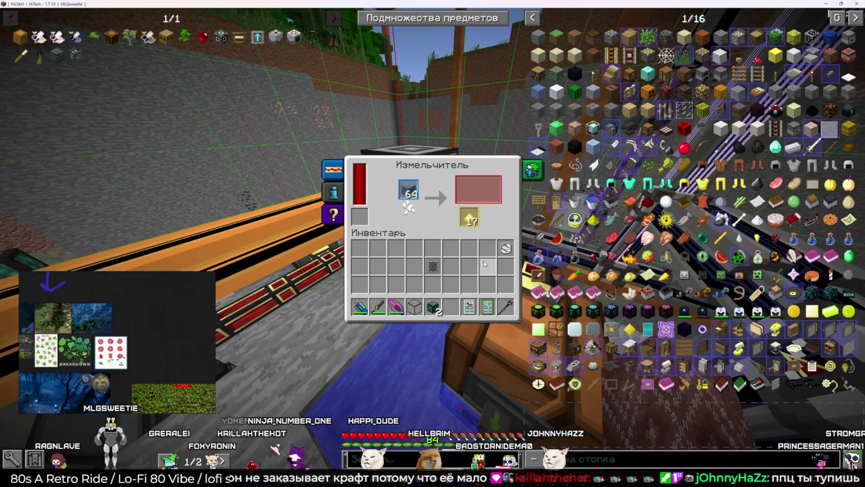
- Close the macerator, step back from the machines and teleport to the other AE2 base
{"action": "key", "text": "Escape"}
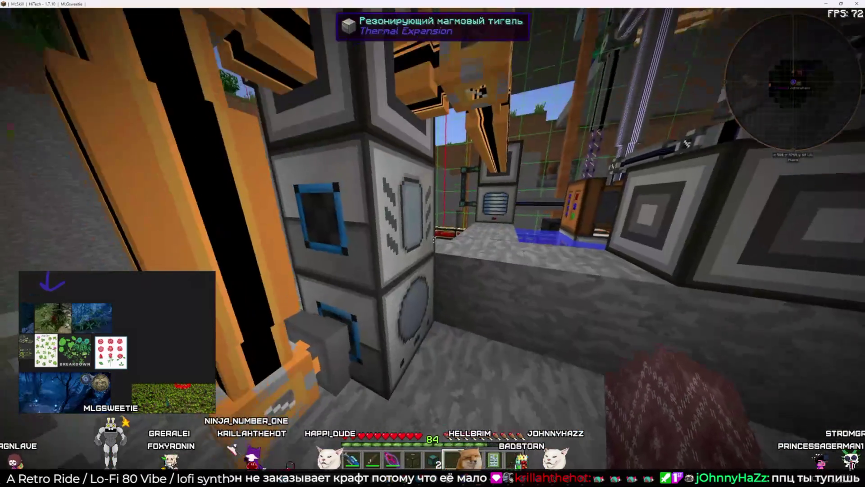
{"action": "key", "text": "s"}
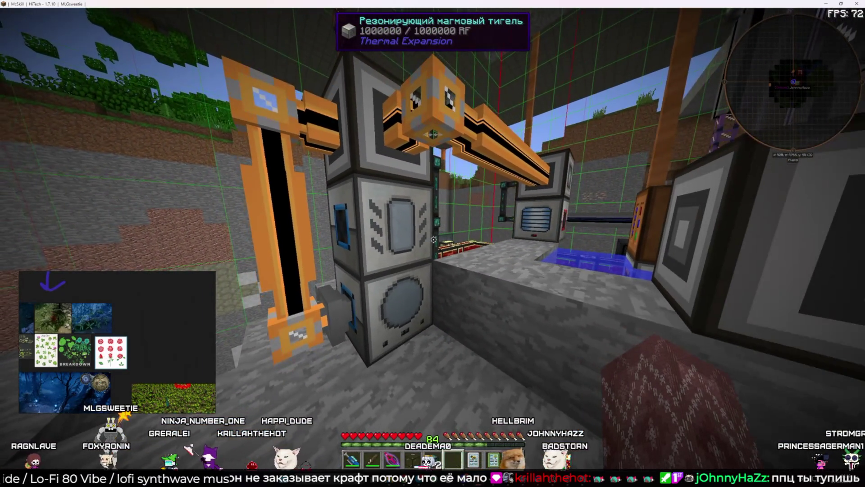
{"action": "key", "text": "s"}
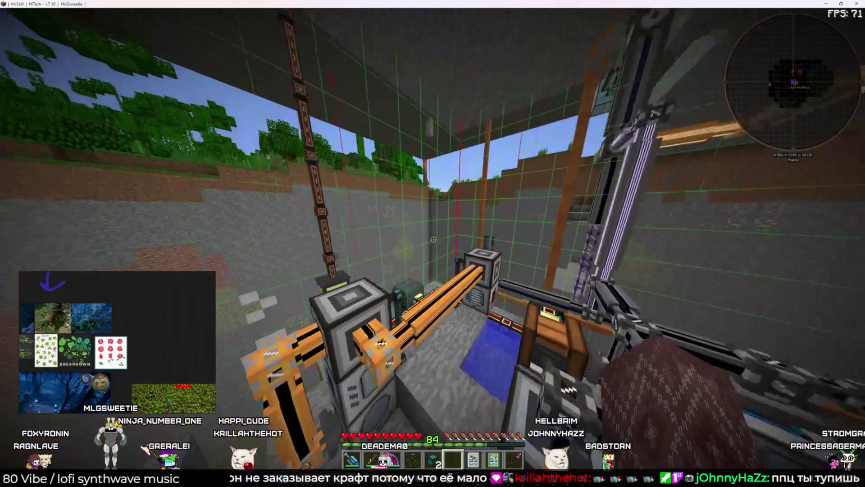
{"action": "key", "text": "m"}
{"action": "left_click", "coordinate": [474, 313]}
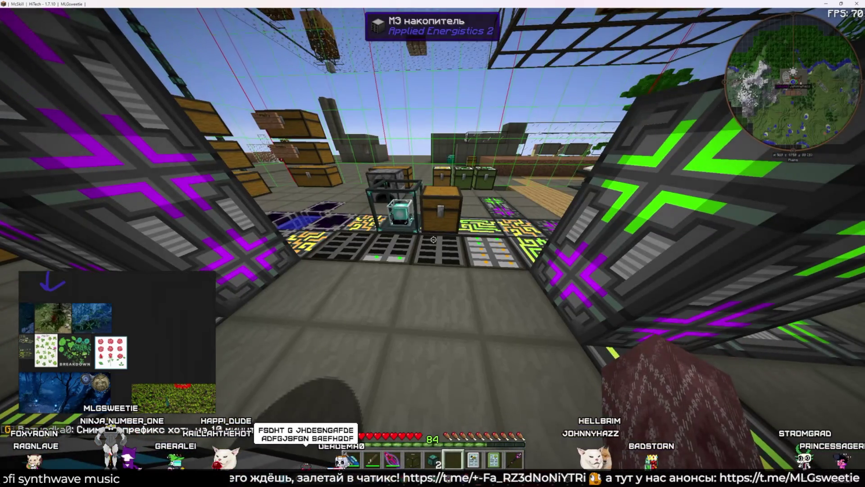
- Walk past the ME drive to check the bee housing, then open the ME crafting terminal
{"action": "key", "text": "w"}
{"action": "key", "text": "w"}
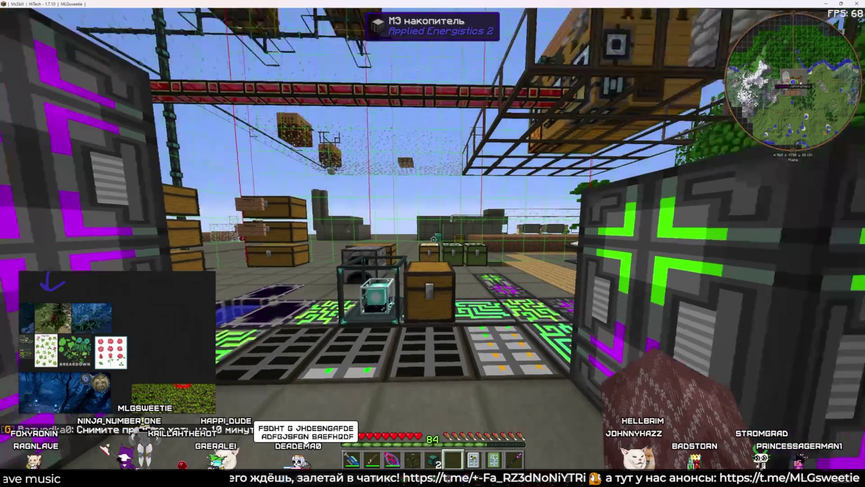
{"action": "key", "text": "w"}
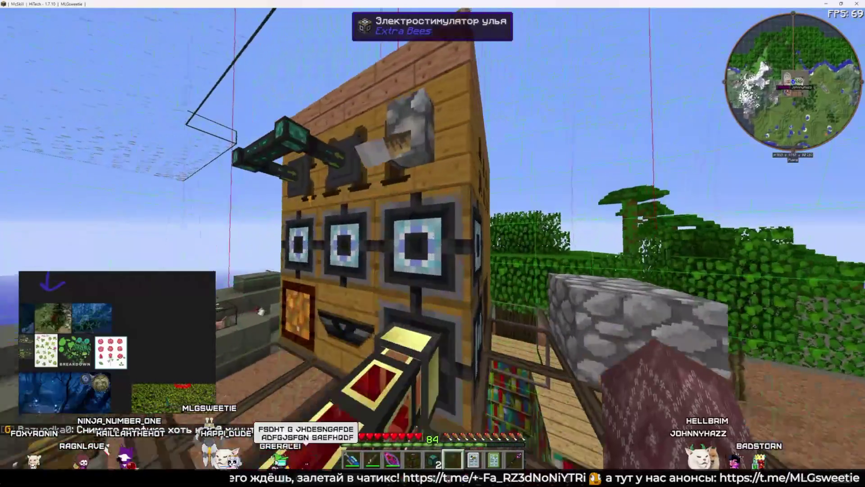
{"action": "right_click", "coordinate": [433, 244]}
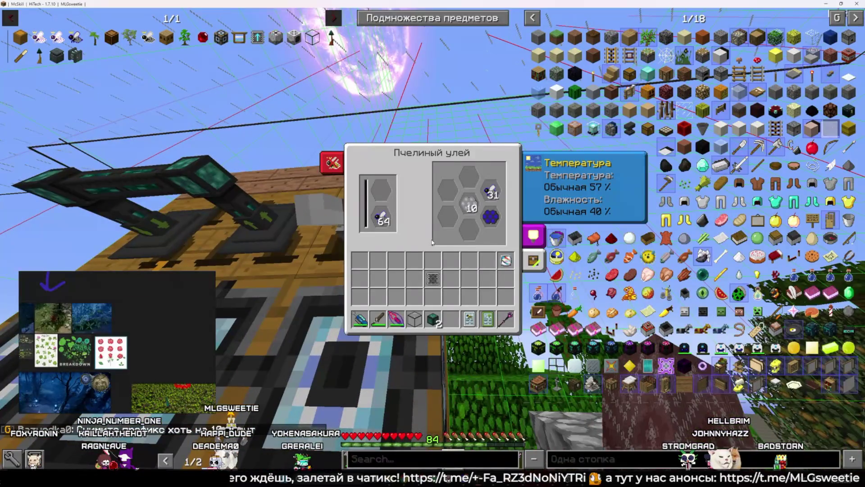
{"action": "key", "text": "Escape"}
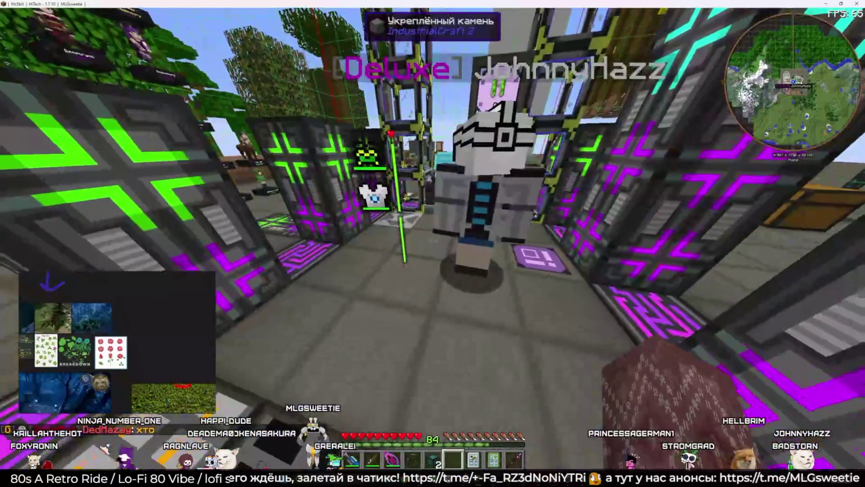
{"action": "key", "text": "e"}
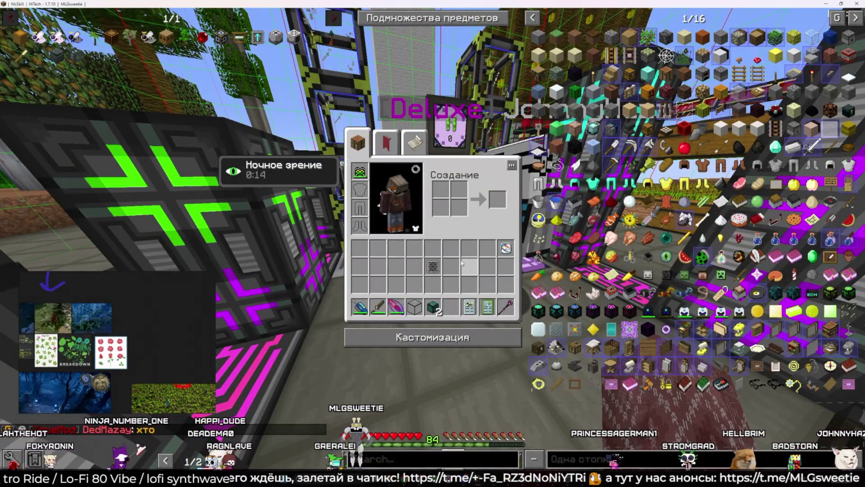
{"action": "key", "text": "Escape"}
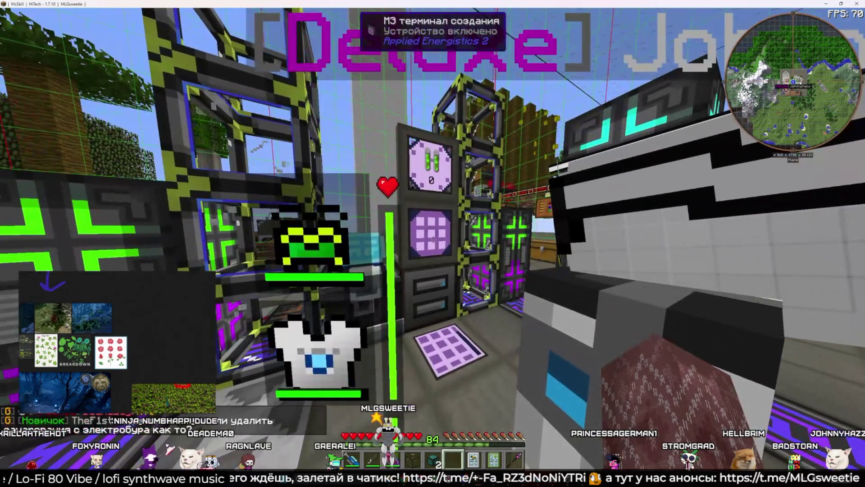
{"action": "right_click", "coordinate": [433, 243]}
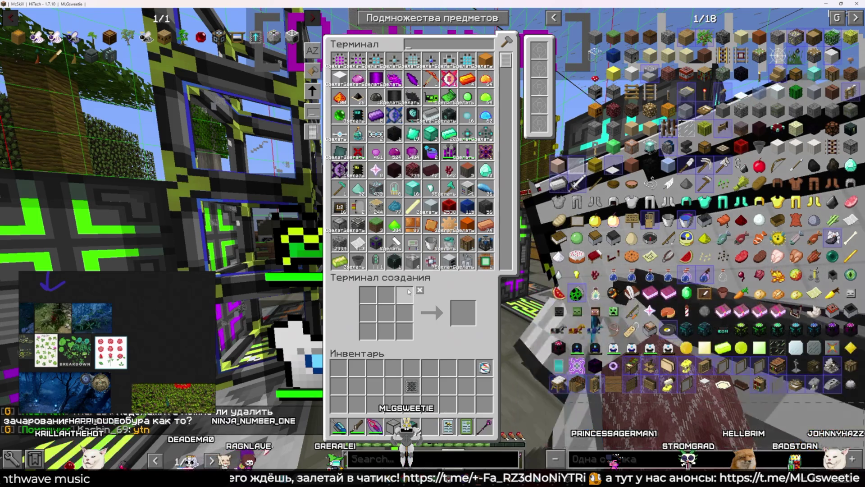
{"action": "key", "text": "Escape"}
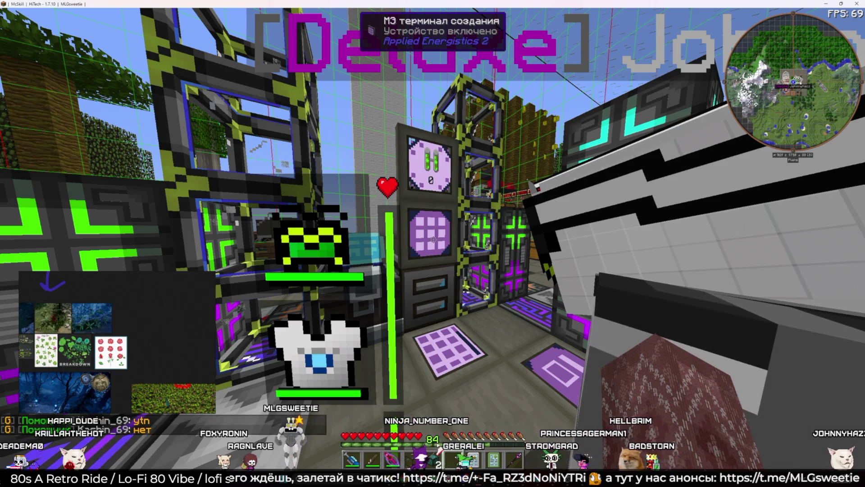
{"action": "key", "text": "e"}
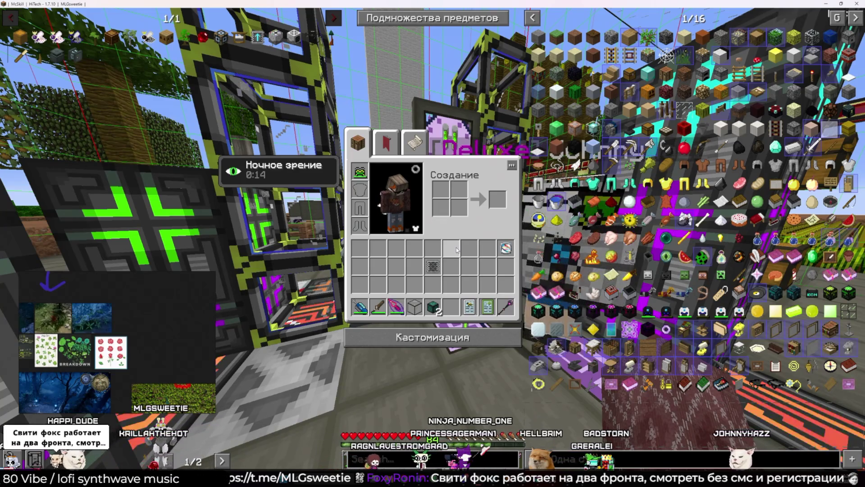
{"action": "key", "text": "e"}
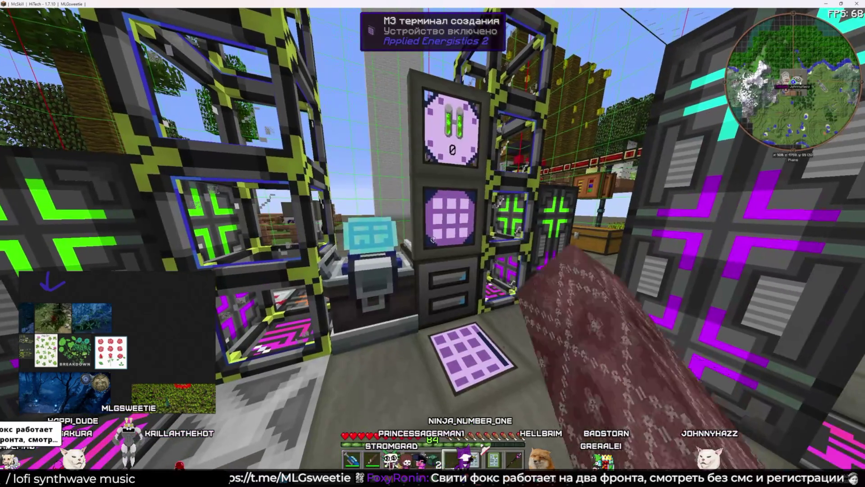
{"action": "right_click", "coordinate": [433, 243]}
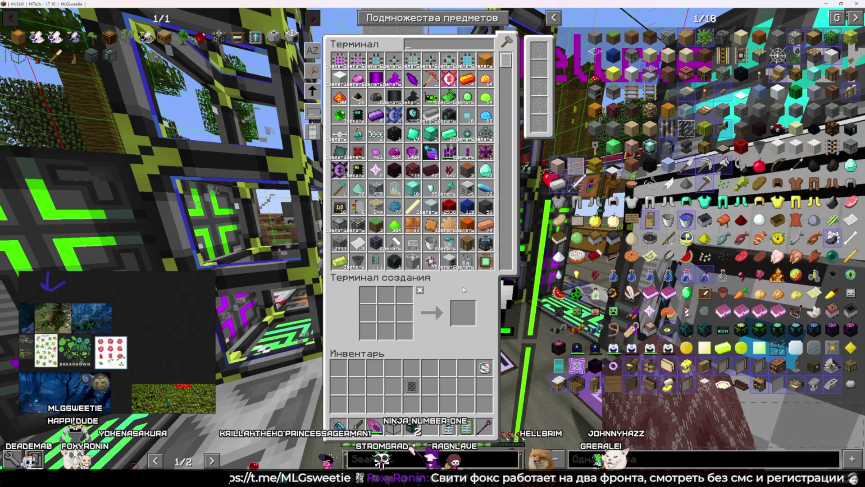
{"action": "type", "text": "бер"}
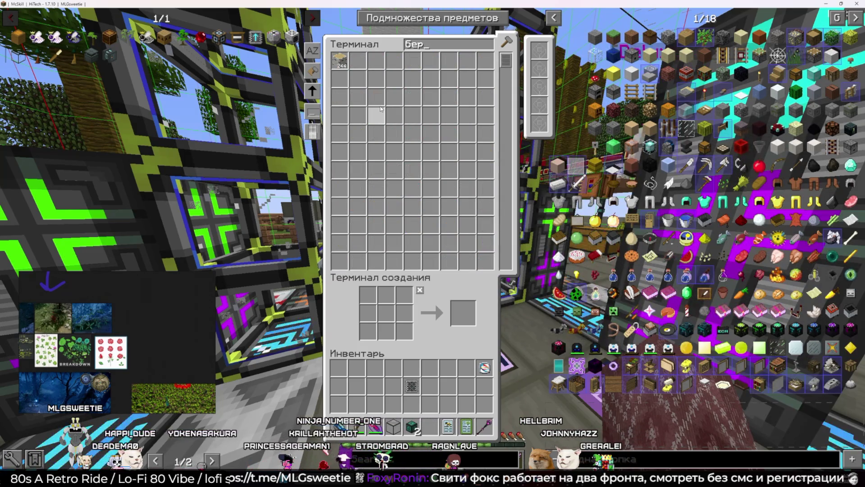
{"action": "key", "text": "Escape"}
{"action": "right_click", "coordinate": [433, 244]}
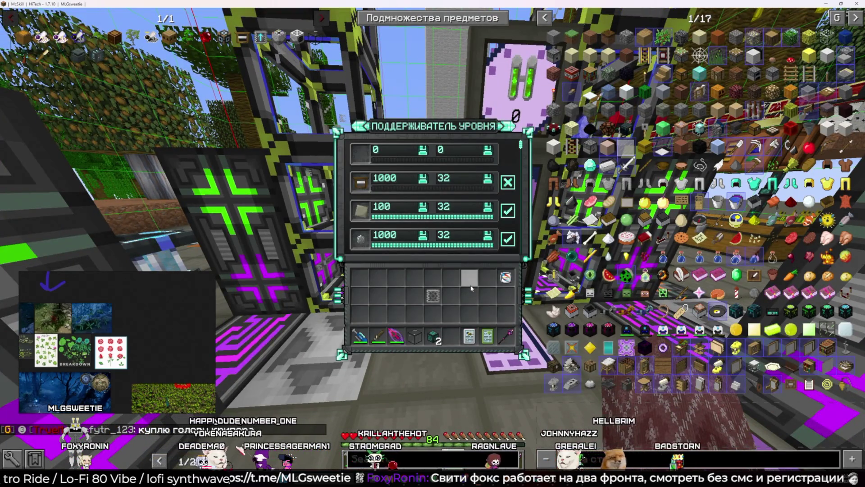
{"action": "key", "text": "Escape"}
{"action": "right_click", "coordinate": [432, 244]}
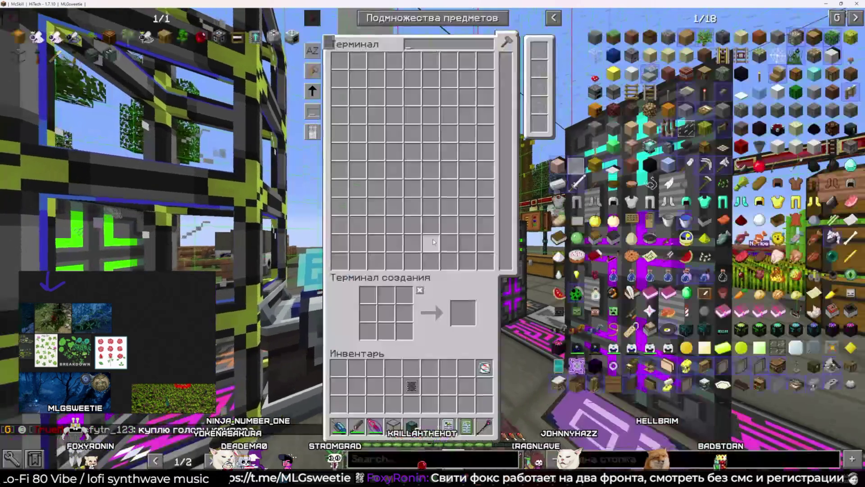
{"action": "type", "text": "апа"}
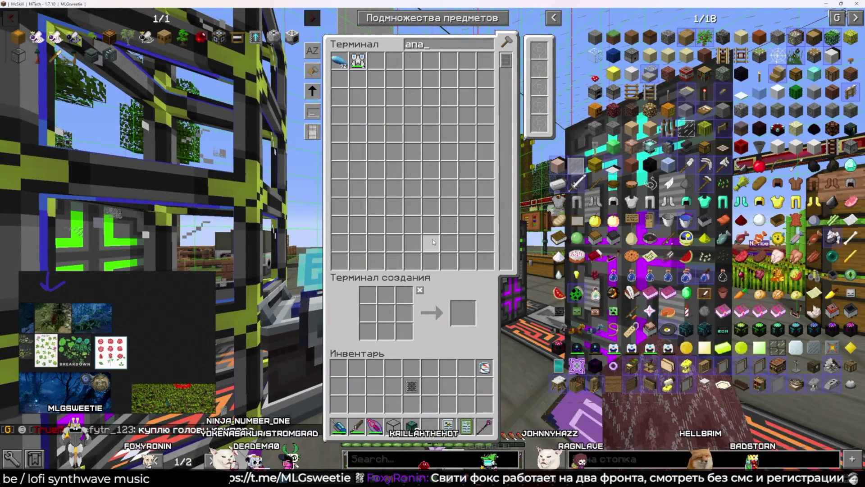
{"action": "key", "text": "Escape"}
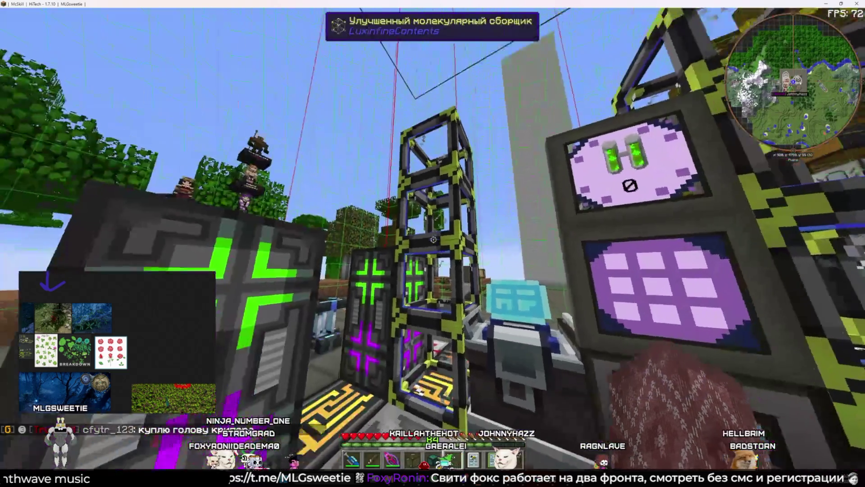
{"action": "right_click", "coordinate": [433, 244]}
{"action": "key", "text": "Escape"}
{"action": "right_click", "coordinate": [433, 239]}
{"action": "key", "text": "Escape"}
{"action": "key", "text": "e"}
{"action": "key", "text": "e"}
{"action": "right_click", "coordinate": [434, 240]}
{"action": "key", "text": "Escape"}
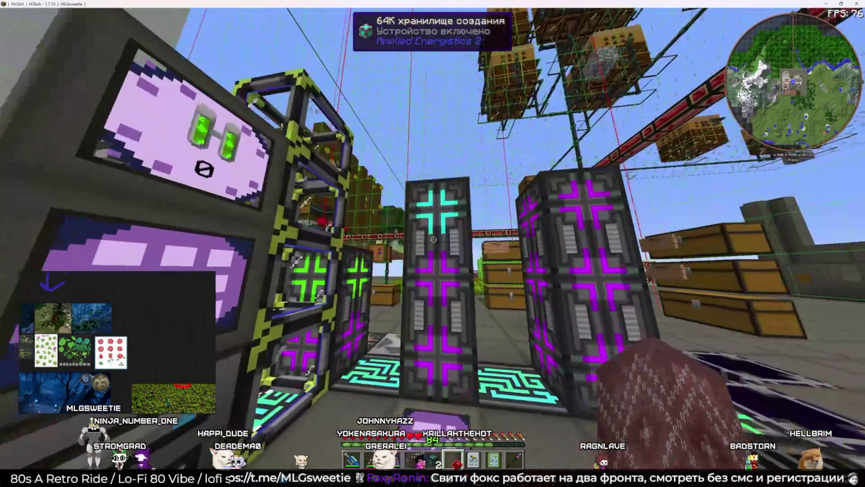
{"action": "right_click", "coordinate": [433, 244]}
{"action": "key", "text": "Escape"}
{"action": "right_click", "coordinate": [433, 243]}
{"action": "key", "text": "Escape"}
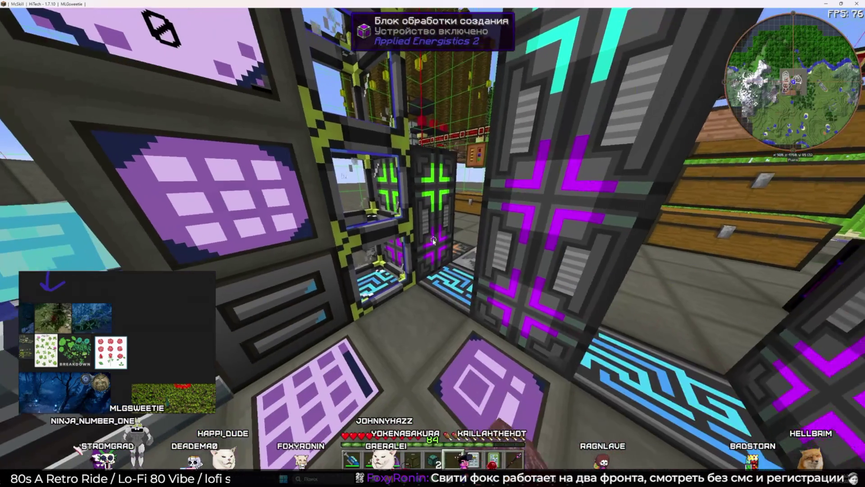
{"action": "right_click", "coordinate": [433, 240]}
{"action": "key", "text": "Escape"}
{"action": "right_click", "coordinate": [433, 240]}
{"action": "key", "text": "Escape"}
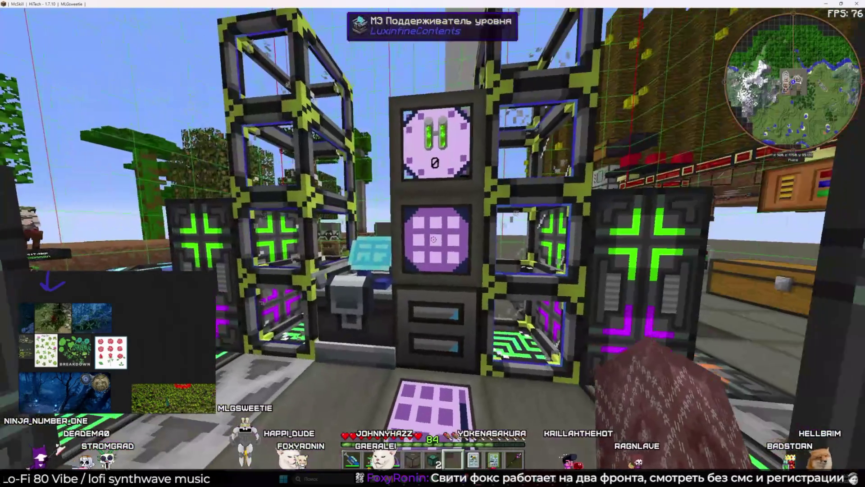
{"action": "right_click", "coordinate": [433, 240]}
{"action": "type", "text": "доб"}
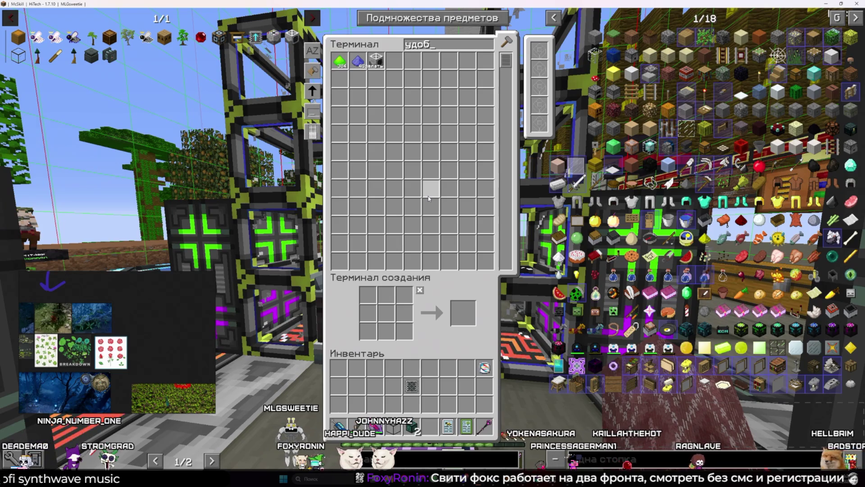
{"action": "key", "text": "Escape"}
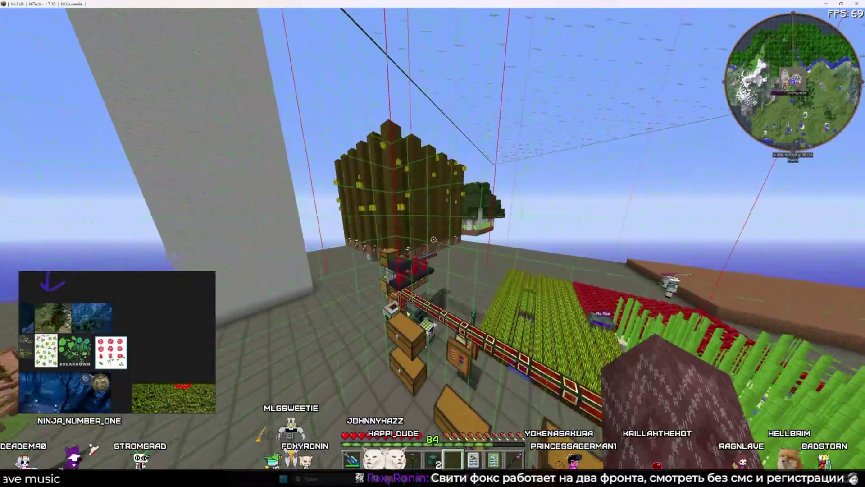
{"action": "key", "text": "w"}
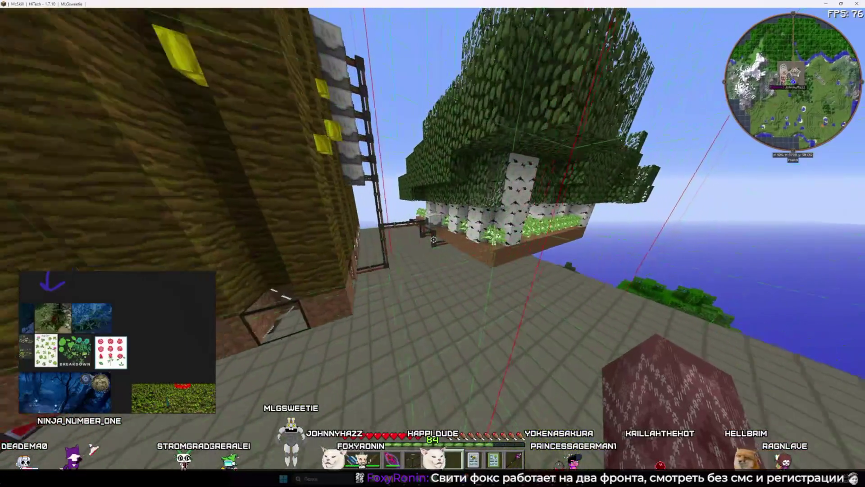
{"action": "key", "text": "w"}
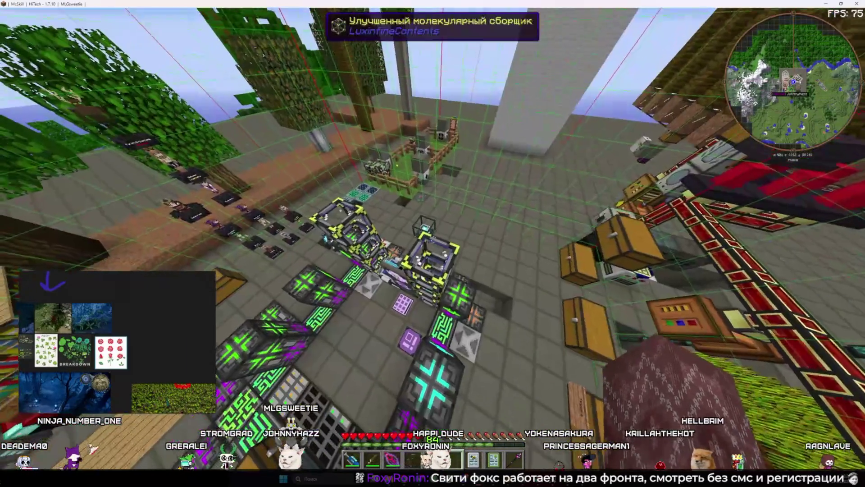
{"action": "key", "text": "shift"}
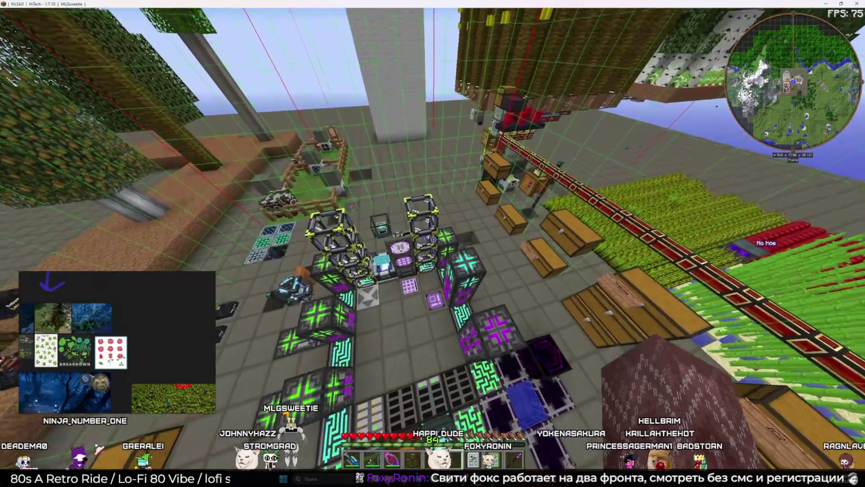
{"action": "key", "text": "shift"}
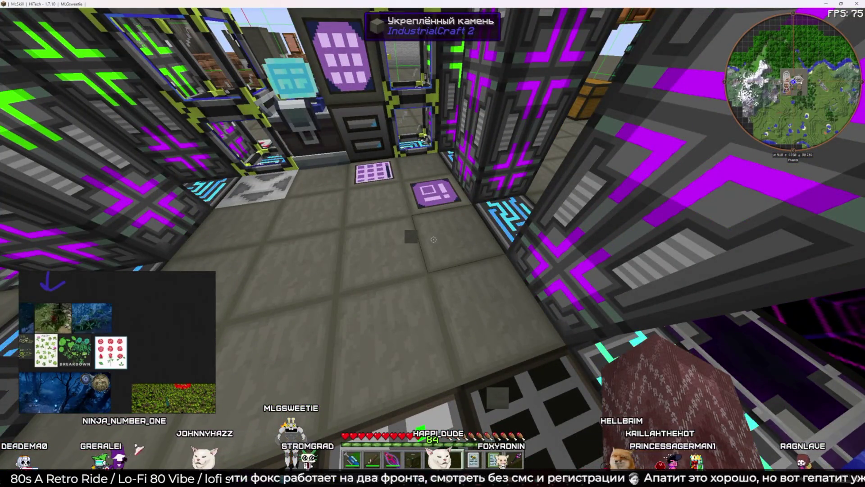
{"action": "key", "text": "s"}
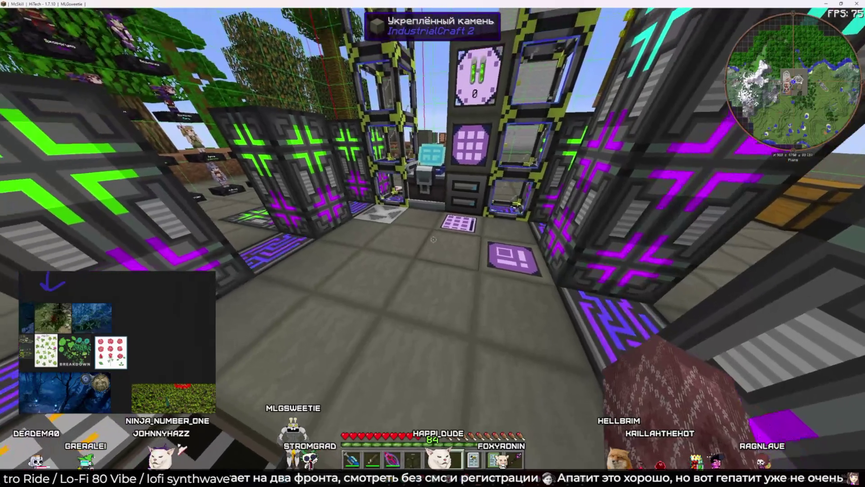
{"action": "key", "text": "w"}
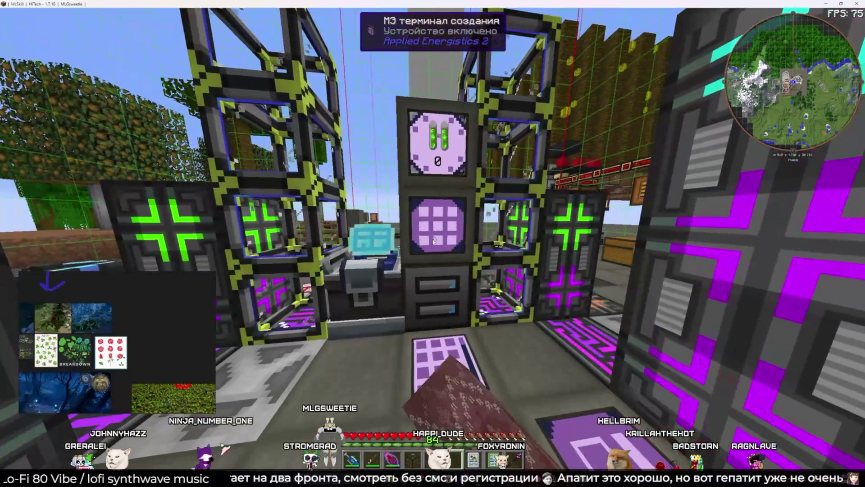
{"action": "right_click", "coordinate": [434, 239]}
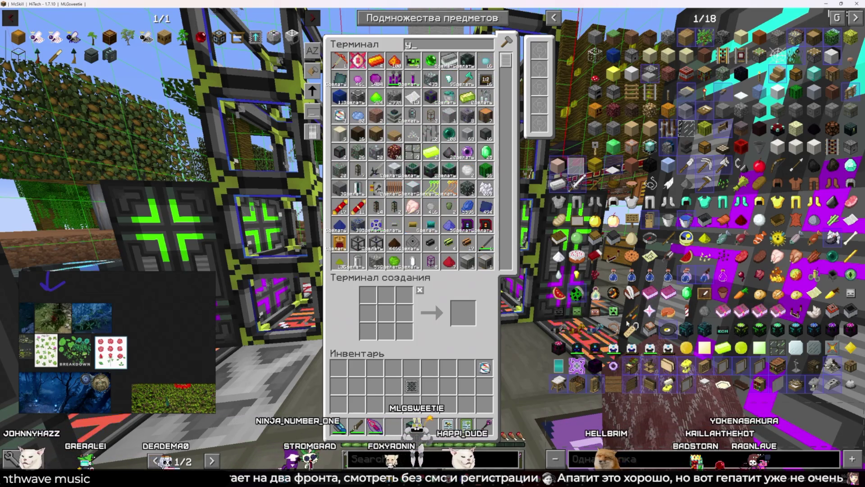
{"action": "key", "text": "Escape"}
{"action": "key", "text": "s"}
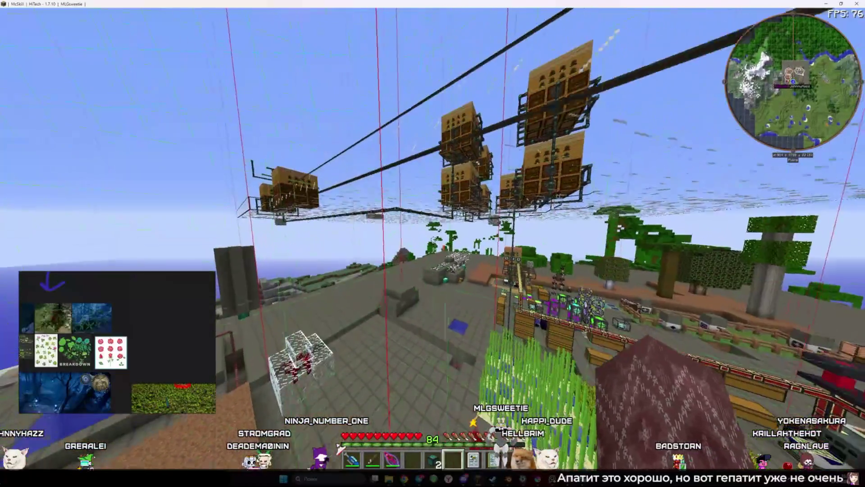
{"action": "key", "text": "space"}
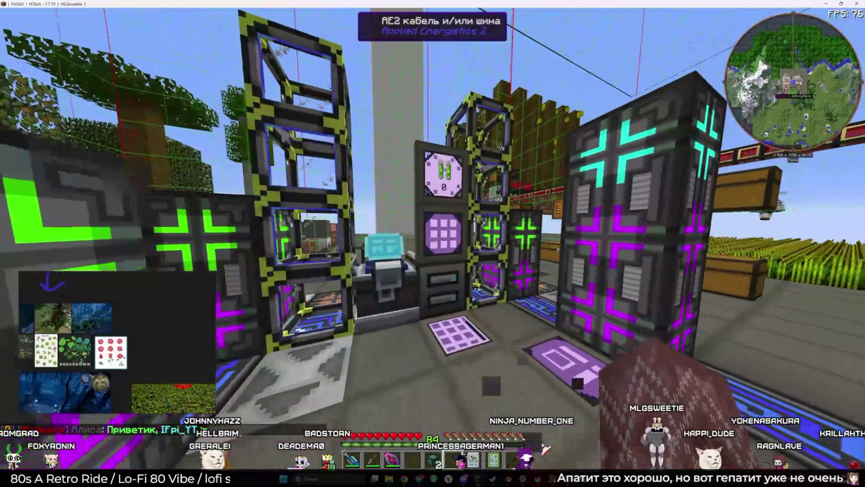
{"action": "right_click", "coordinate": [432, 244]}
- Glance at the level maintainer, then search 'рам' and preview the Пропитанная рамка crafting plan
{"action": "key", "text": "Escape"}
{"action": "right_click", "coordinate": [432, 243]}
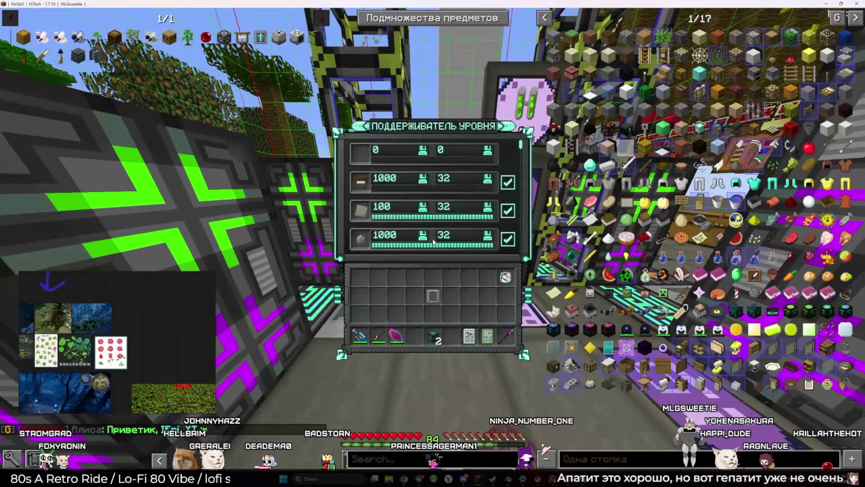
{"action": "key", "text": "Escape"}
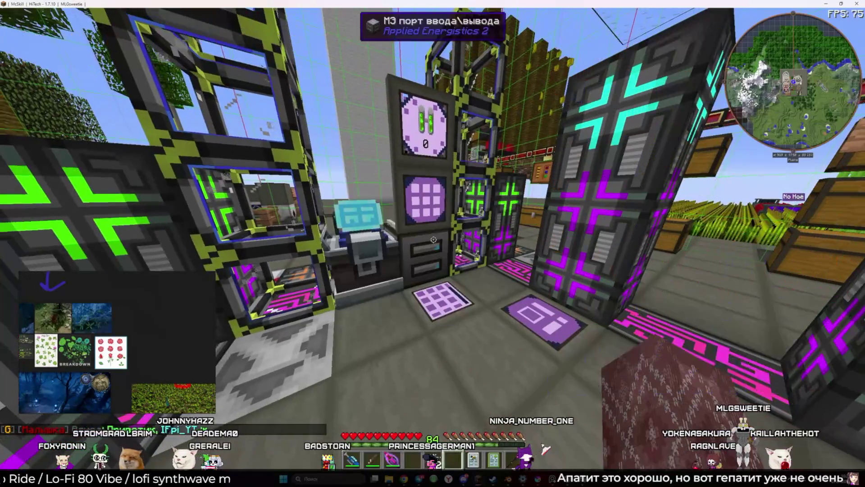
{"action": "right_click", "coordinate": [434, 240]}
{"action": "type", "text": "рам"}
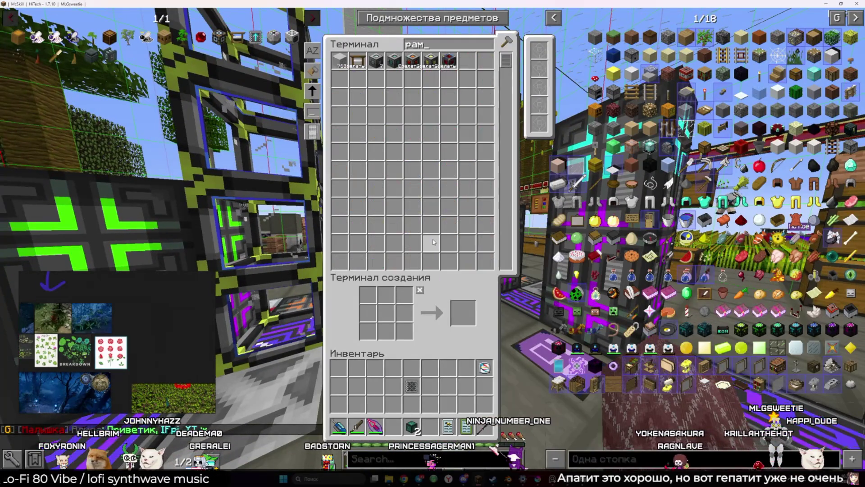
{"action": "middle_click", "coordinate": [341, 63]}
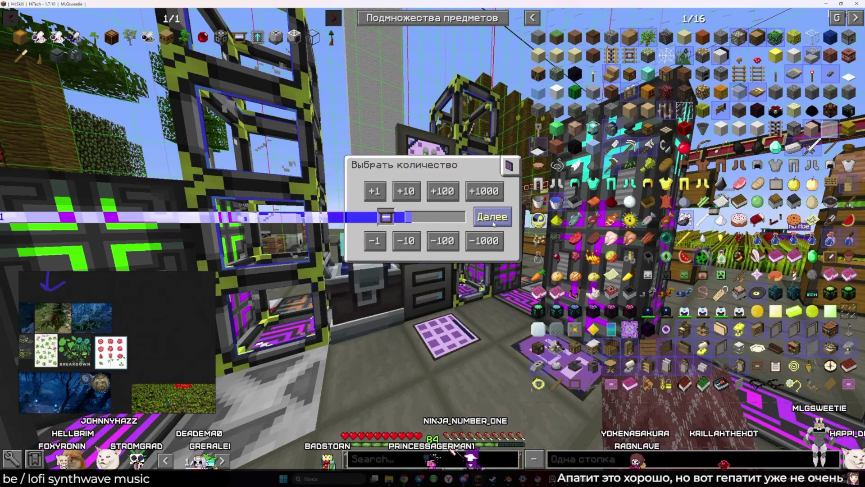
{"action": "left_click", "coordinate": [493, 218]}
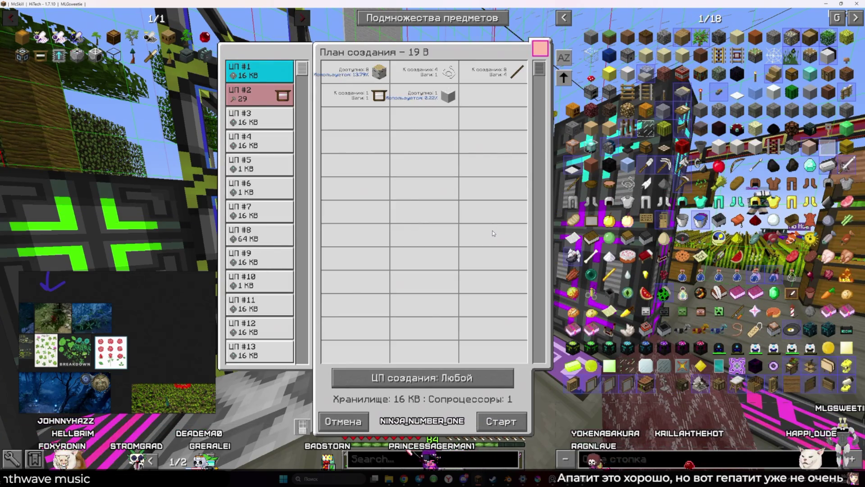
{"action": "key", "text": "Escape"}
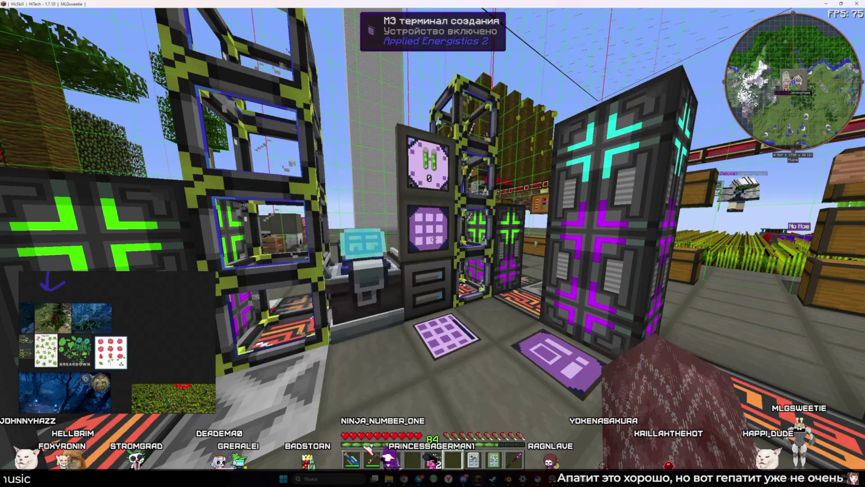
- Request the craft again, inspect ЦП #2 in the plan, then open the crafting unit's status
{"action": "right_click", "coordinate": [432, 244]}
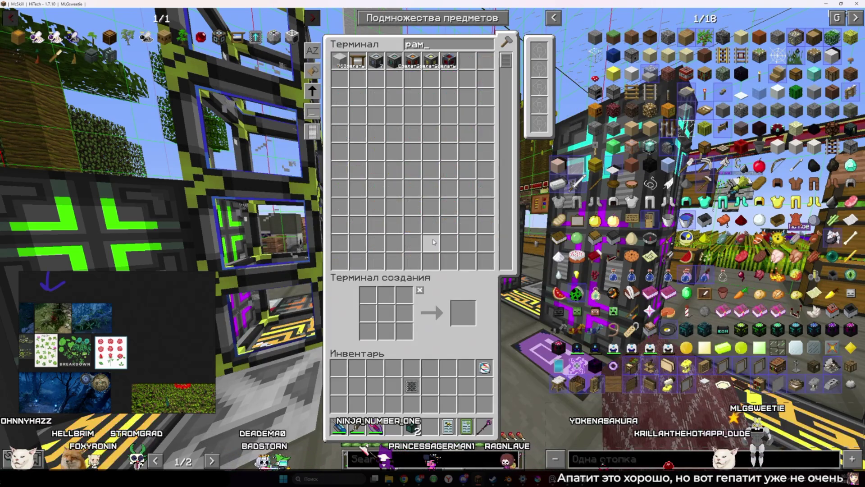
{"action": "left_click", "coordinate": [339, 60]}
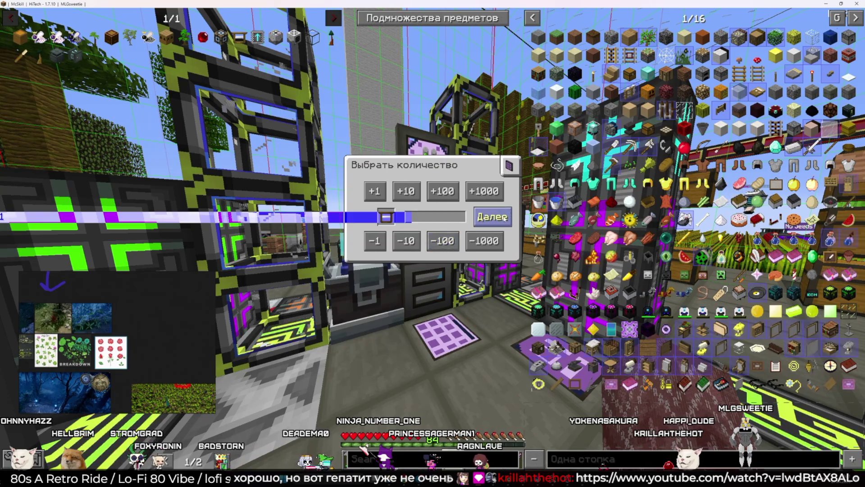
{"action": "left_click", "coordinate": [492, 217]}
{"action": "left_click", "coordinate": [287, 104]}
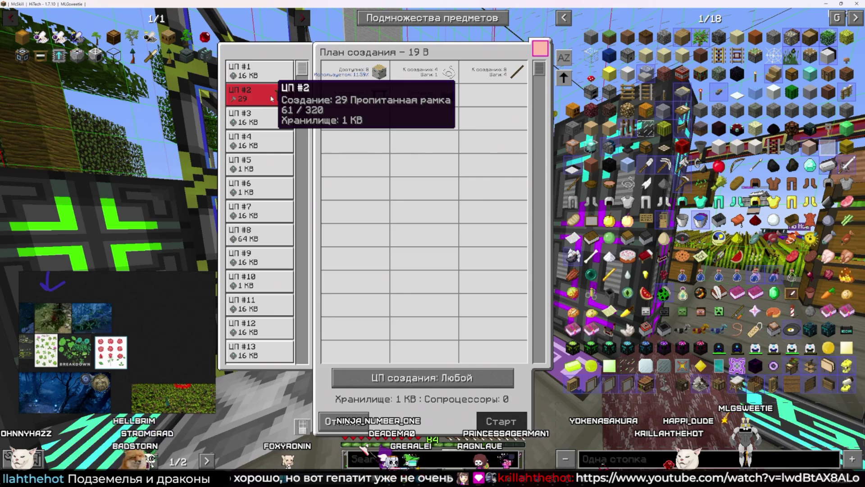
{"action": "key", "text": "Escape"}
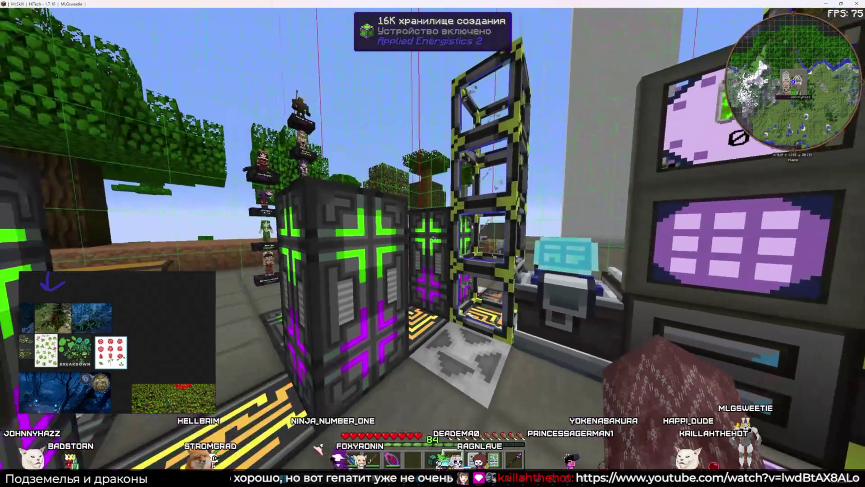
{"action": "right_click", "coordinate": [433, 239]}
{"action": "key", "text": "Escape"}
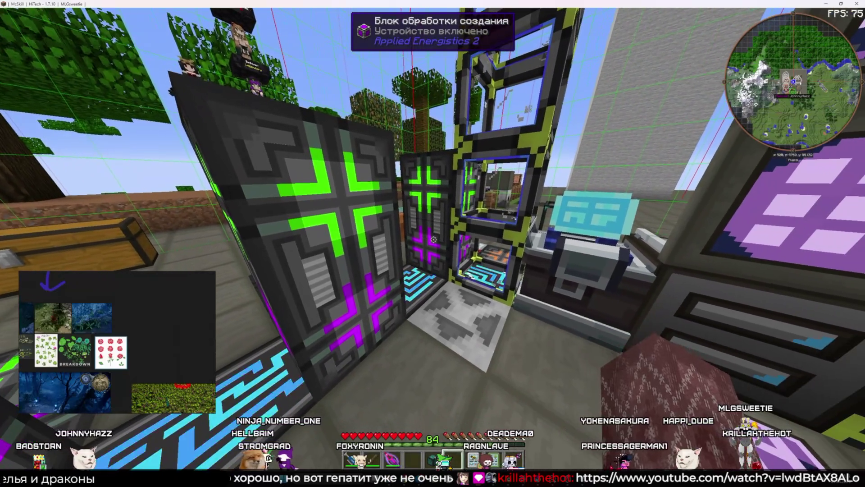
{"action": "right_click", "coordinate": [433, 239]}
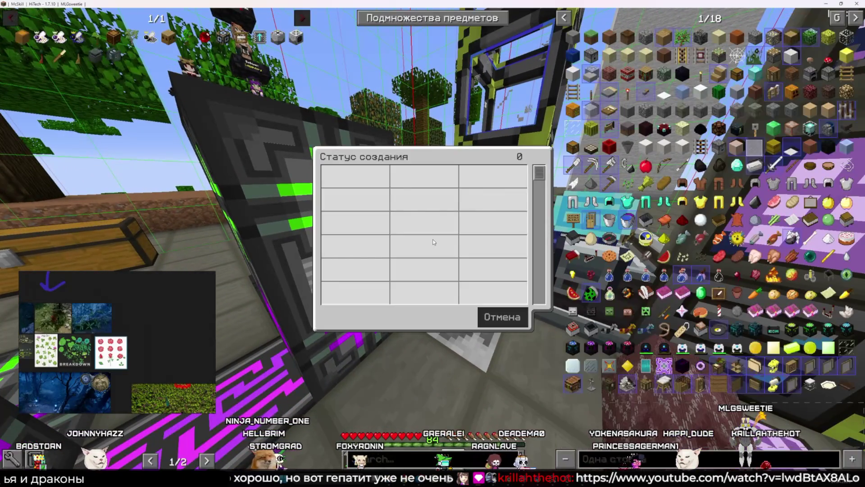
- Recheck the crafting unit's job status several times, leaving the status window closed
{"action": "key", "text": "Escape"}
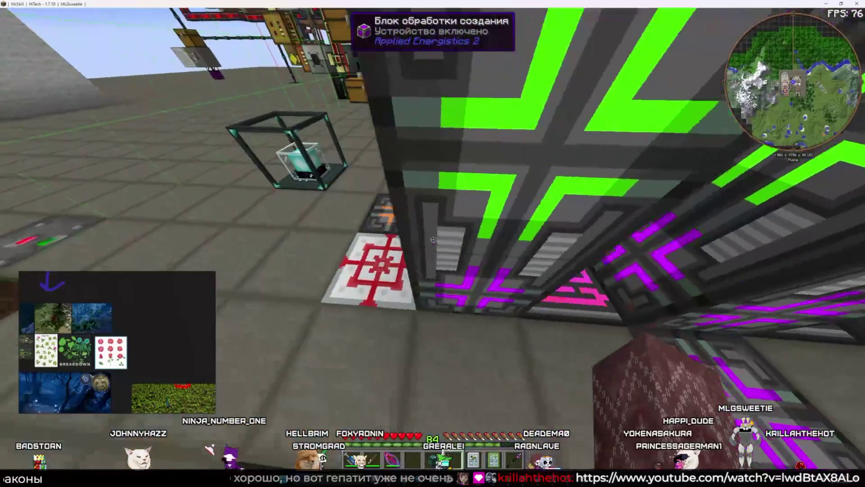
{"action": "right_click", "coordinate": [433, 239]}
{"action": "key", "text": "Escape"}
{"action": "right_click", "coordinate": [433, 239]}
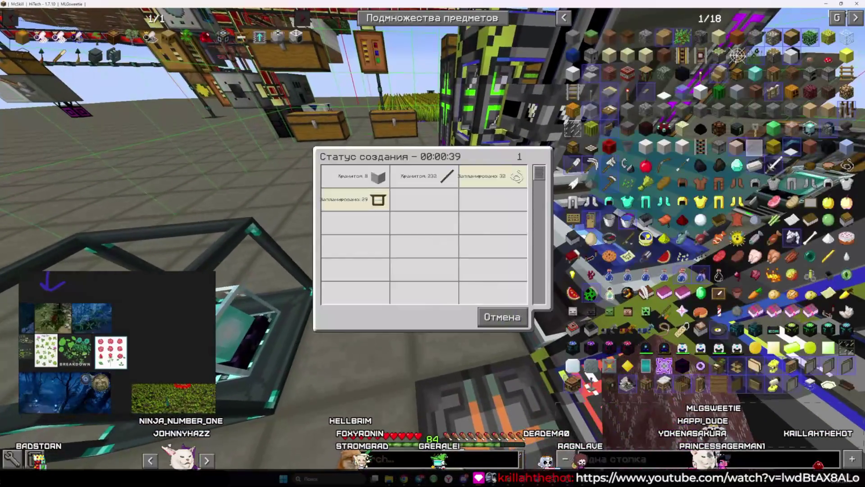
{"action": "key", "text": "Escape"}
{"action": "right_click", "coordinate": [433, 239]}
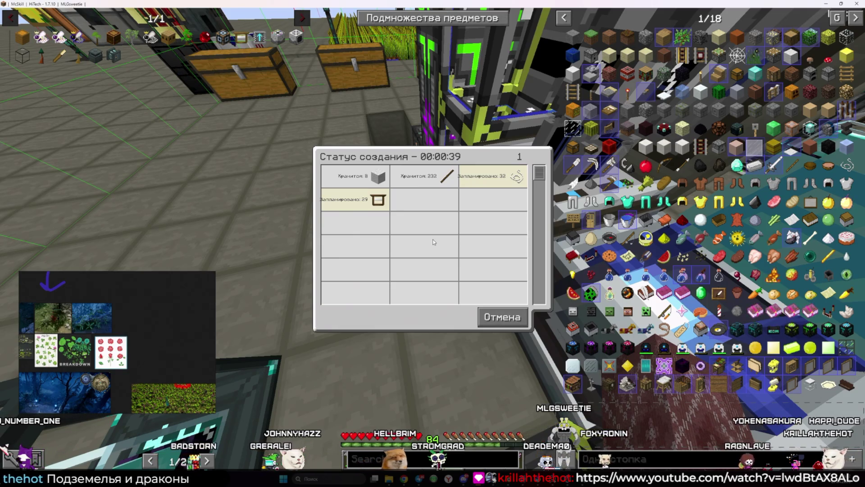
{"action": "key", "text": "Escape"}
{"action": "right_click", "coordinate": [433, 242]}
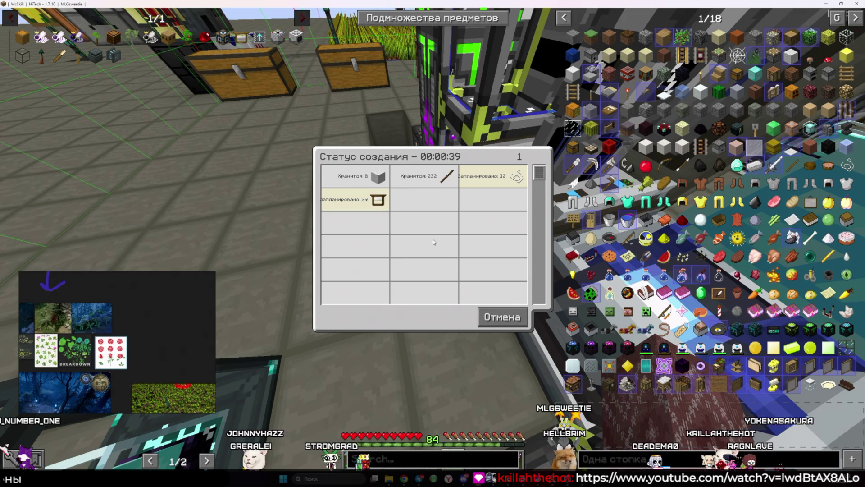
{"action": "key", "text": "Escape"}
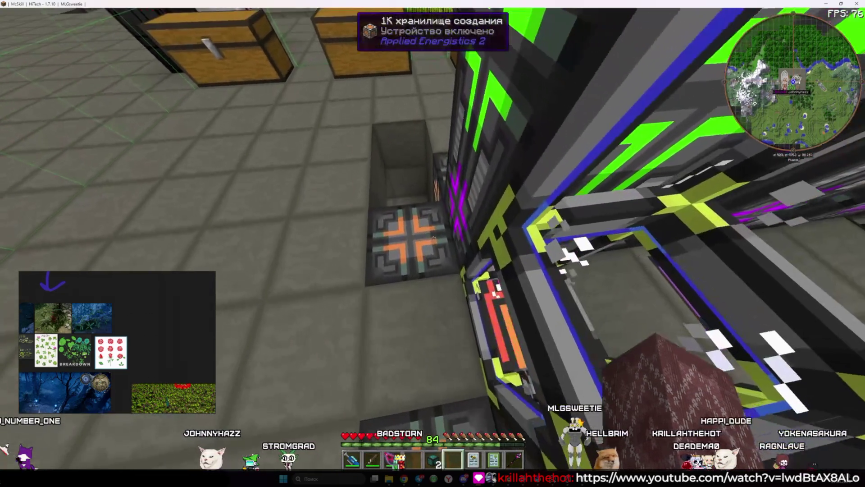
{"action": "right_click", "coordinate": [434, 242]}
{"action": "key", "text": "Escape"}
{"action": "right_click", "coordinate": [433, 242]}
{"action": "key", "text": "Escape"}
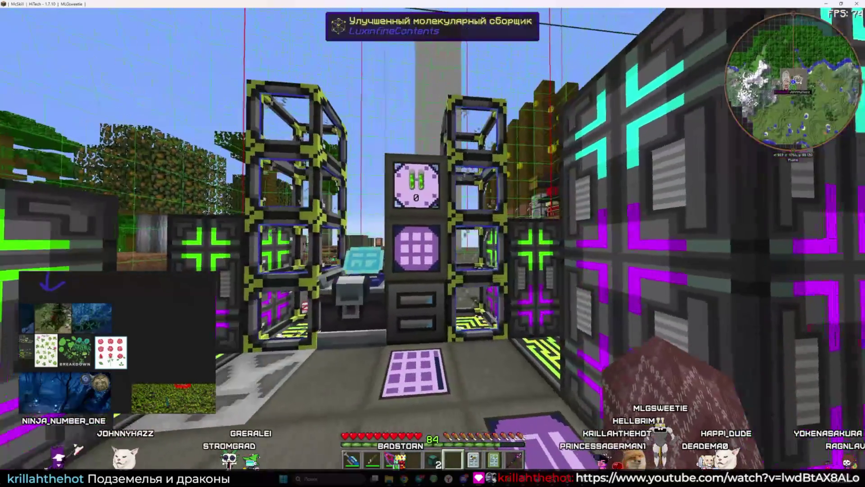
- Search the ME crafting terminal for 'рамк' to see which frame items are stored
{"action": "right_click", "coordinate": [432, 243]}
{"action": "type", "text": "армк"}
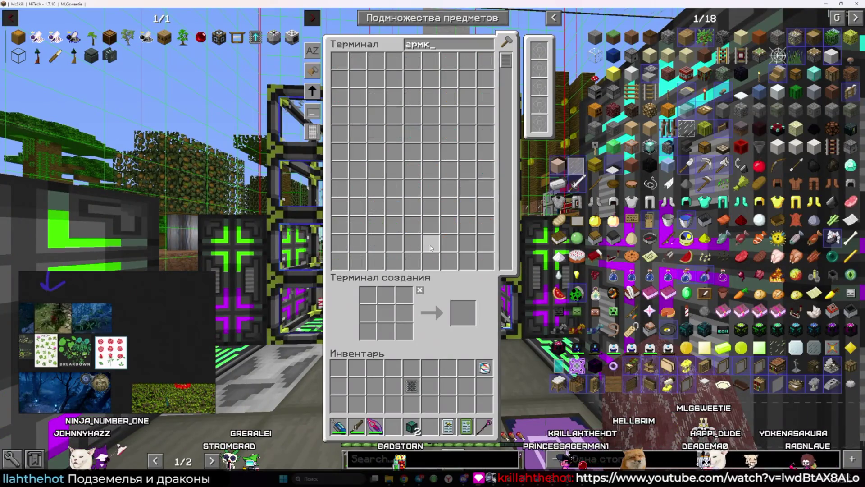
{"action": "key", "text": "BackSpace"}
{"action": "type", "text": "рамк"}
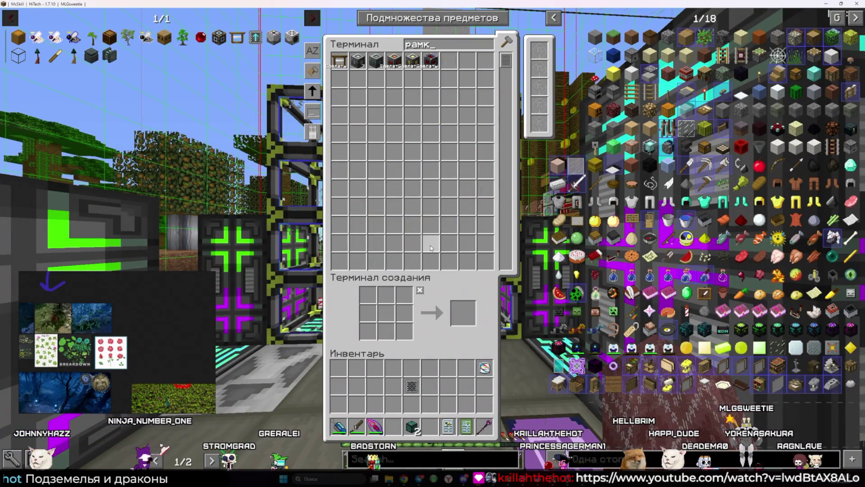
{"action": "key", "text": "Escape"}
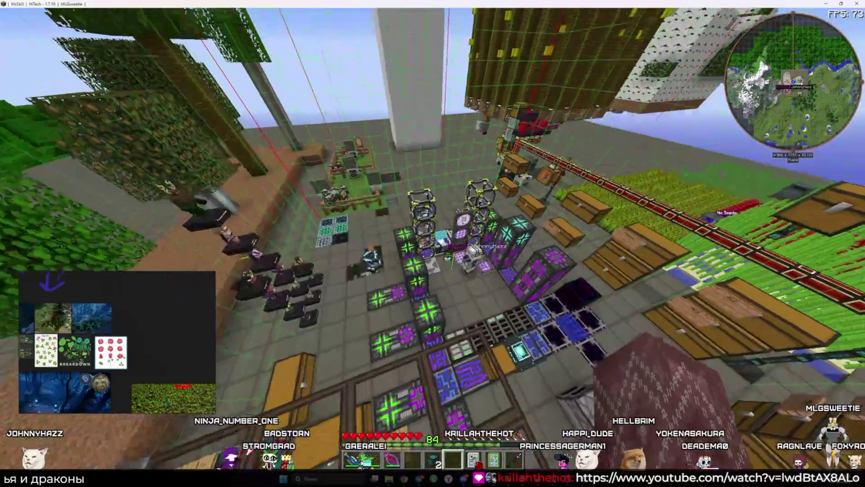
- Ride the elevator up, check the ME Interface, and walk toward the Quantum Compressor
{"action": "key", "text": "w"}
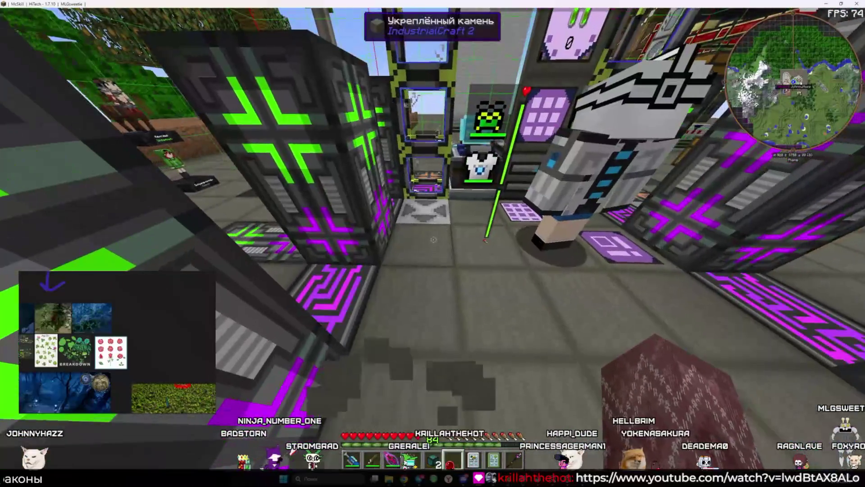
{"action": "key", "text": "w"}
{"action": "key", "text": "space"}
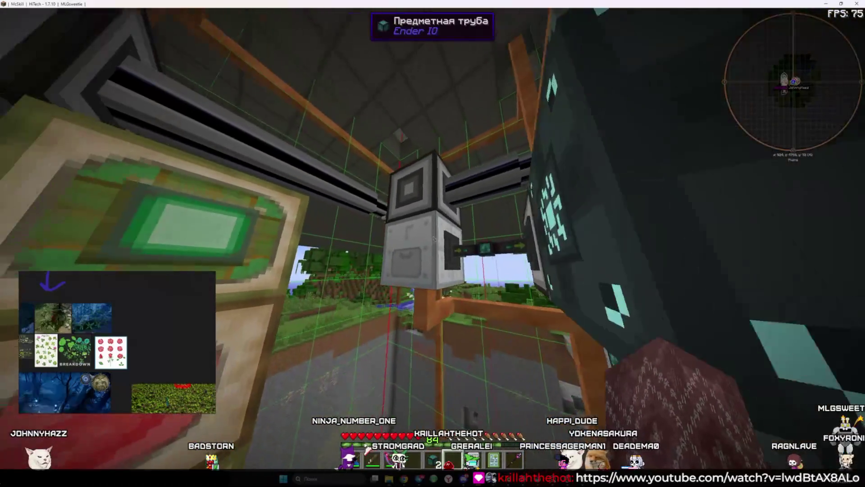
{"action": "right_click", "coordinate": [433, 243]}
{"action": "key", "text": "Escape"}
{"action": "key", "text": "w"}
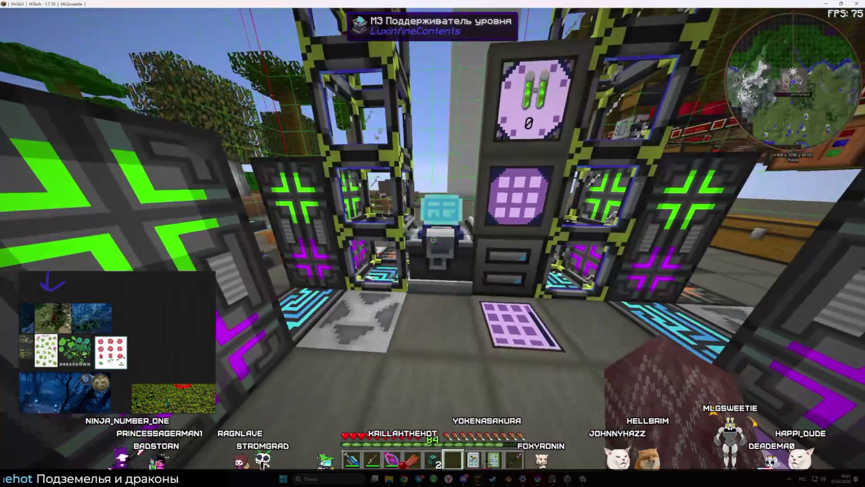
- Check the Level Maintainer, preview a crafting plan, and view the running job's status
{"action": "right_click", "coordinate": [433, 239]}
{"action": "key", "text": "Escape"}
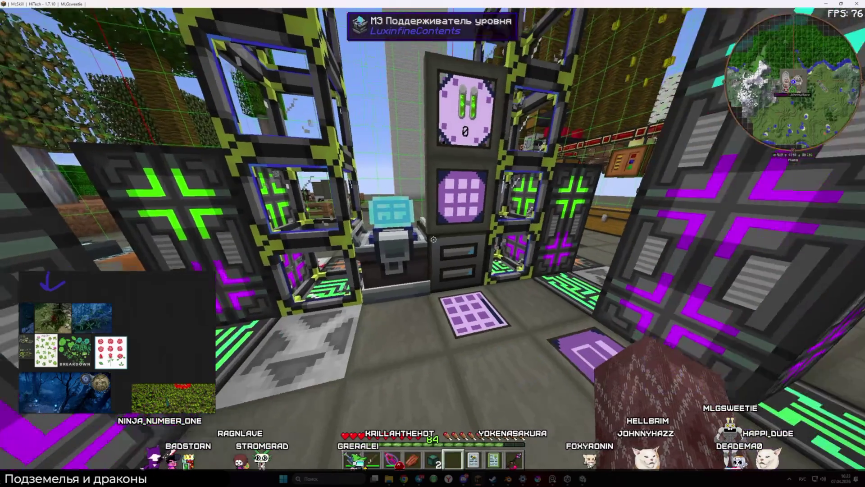
{"action": "right_click", "coordinate": [433, 243]}
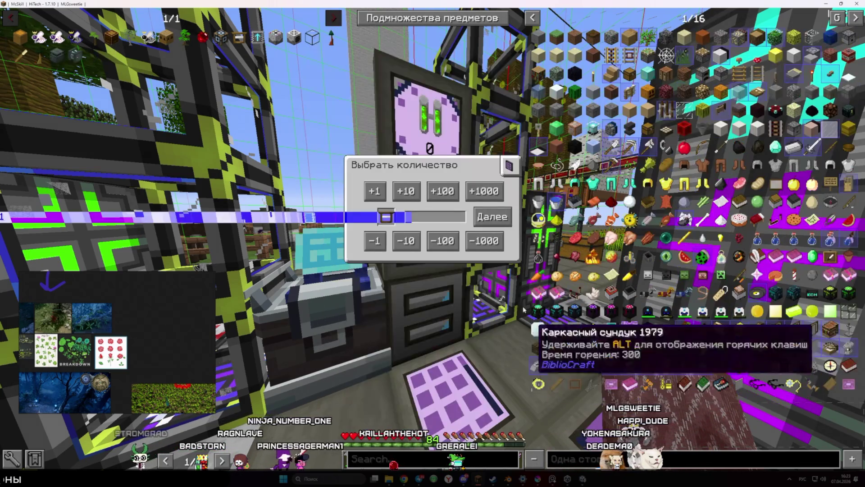
{"action": "left_click", "coordinate": [494, 224]}
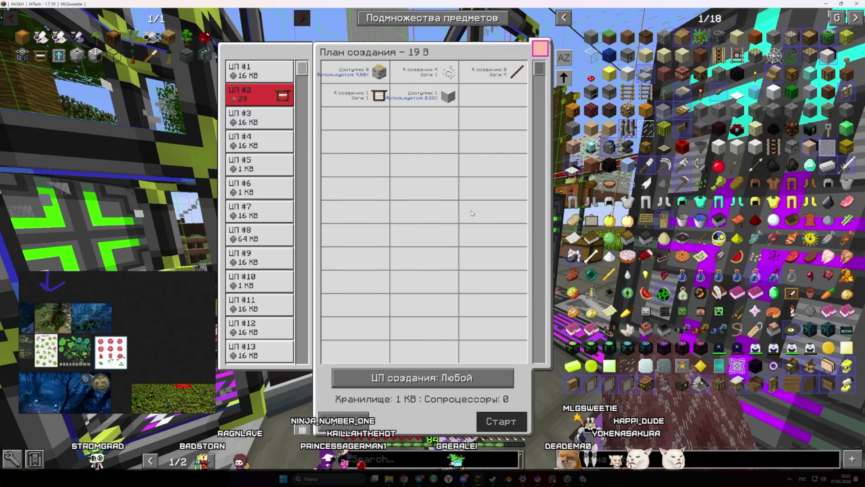
{"action": "mouse_move", "coordinate": [286, 97]}
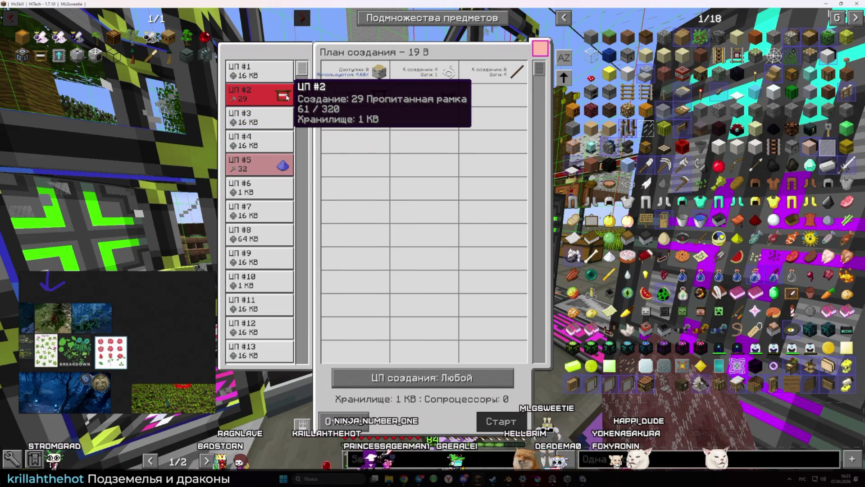
{"action": "key", "text": "Escape"}
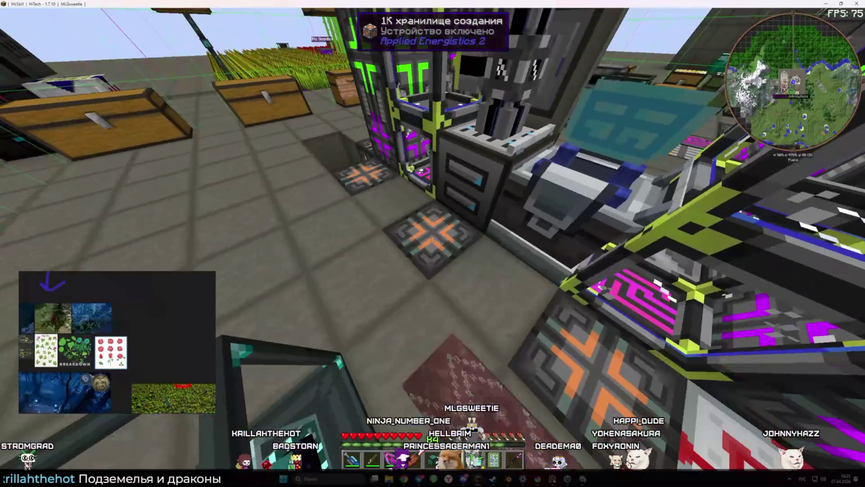
{"action": "right_click", "coordinate": [433, 244]}
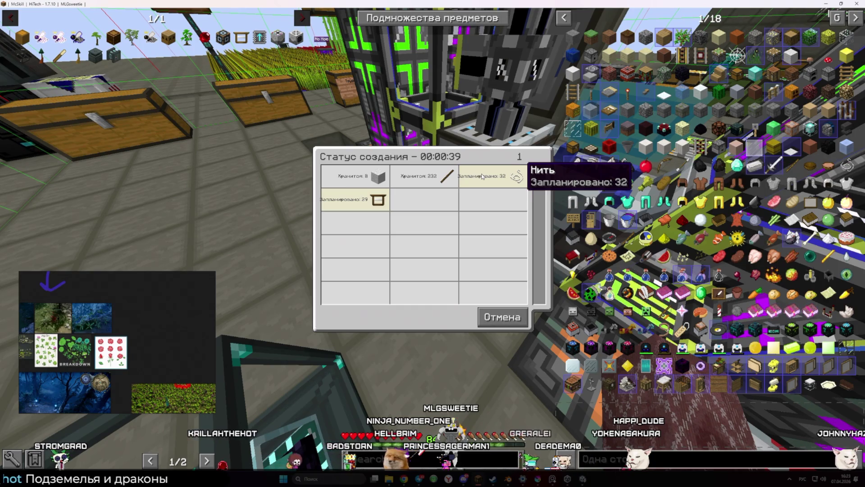
{"action": "key", "text": "Escape"}
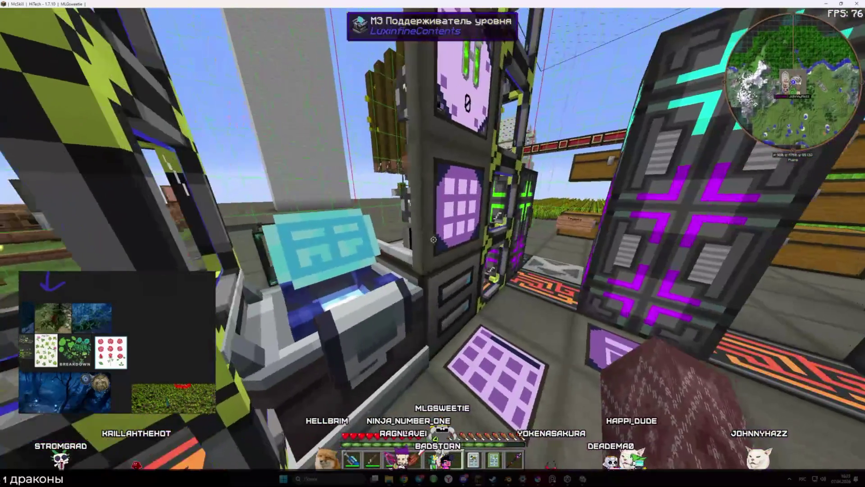
- Request autocrafting of string (Нить), review its plan, and bring up the player inventory
{"action": "right_click", "coordinate": [432, 242]}
{"action": "type", "text": "нить"}
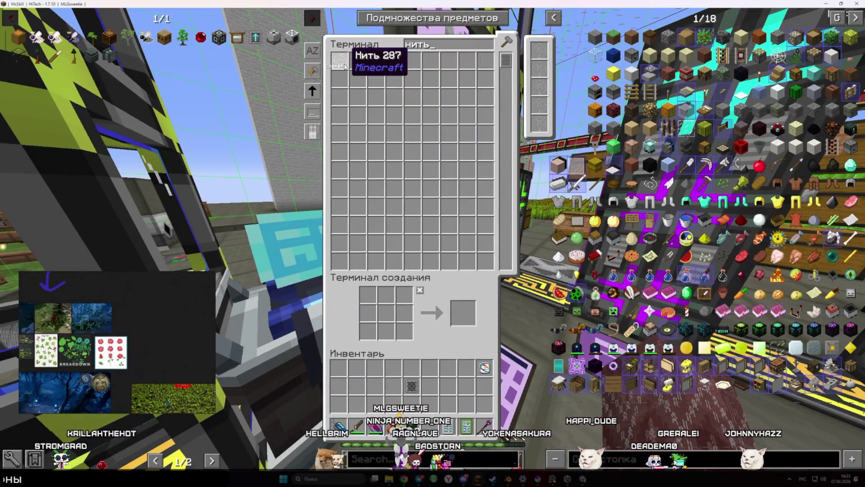
{"action": "middle_click", "coordinate": [339, 60]}
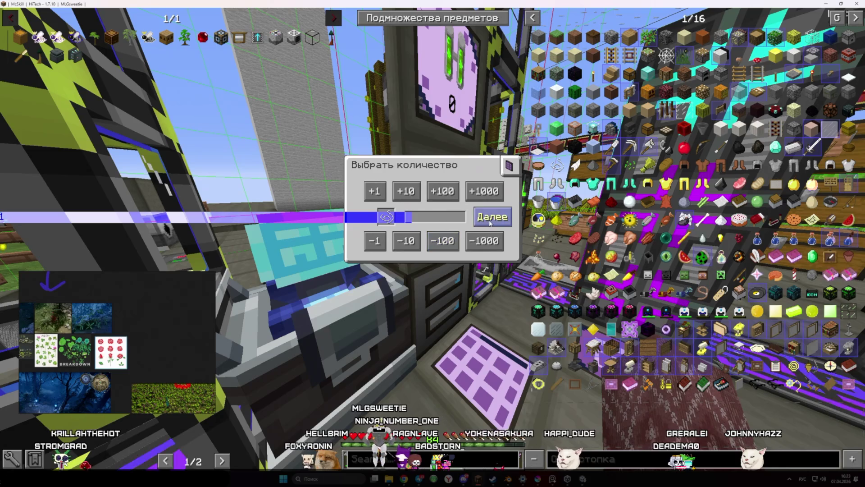
{"action": "left_click", "coordinate": [490, 221]}
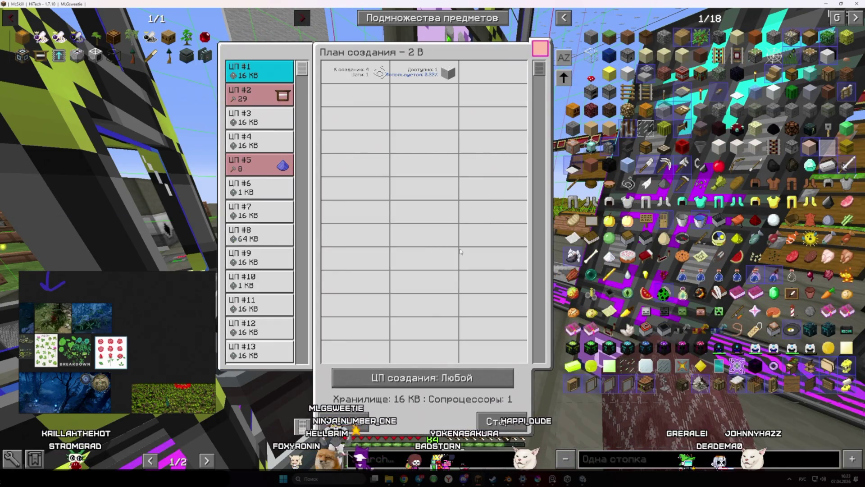
{"action": "key", "text": "Escape"}
{"action": "key", "text": "e"}
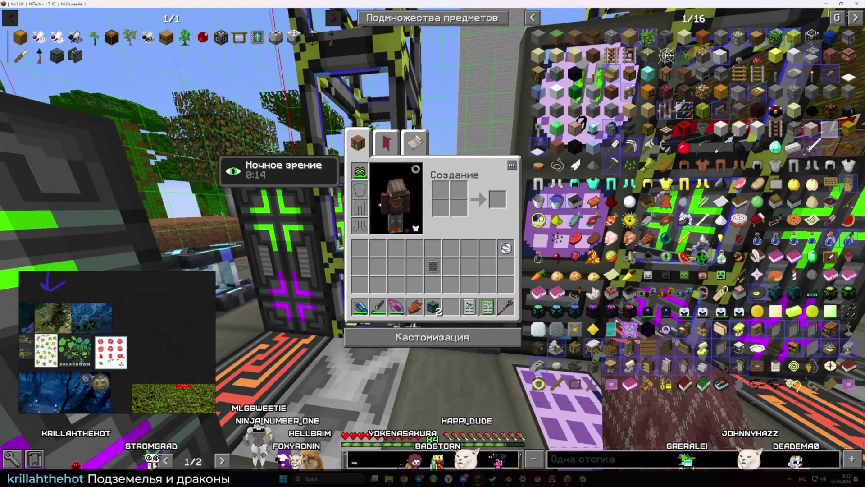
- Search 'нить' and browse its Дробитель and Измельчитель recipes, such as wool giving 4 string
{"action": "type", "text": "нить"}
{"action": "left_click", "coordinate": [536, 45]}
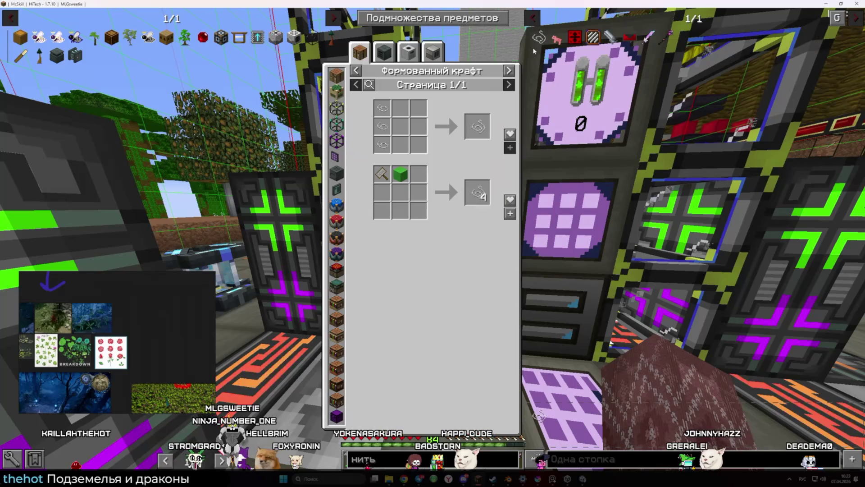
{"action": "left_click", "coordinate": [509, 71]}
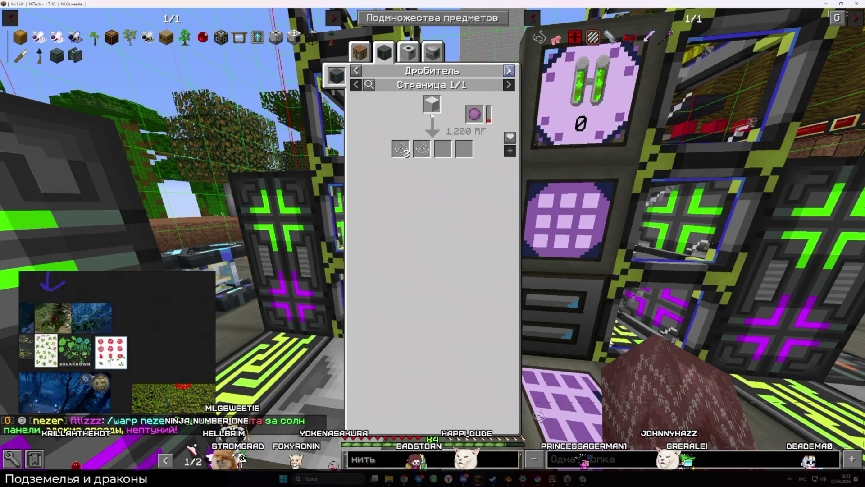
{"action": "left_click", "coordinate": [509, 71]}
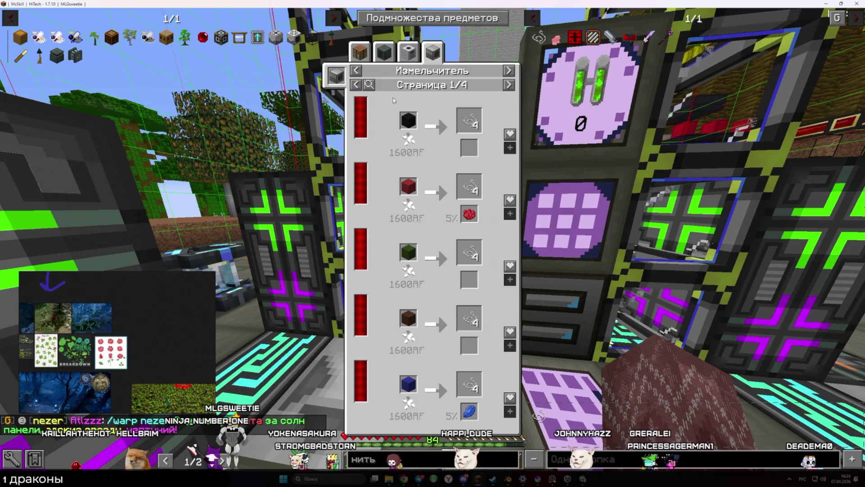
{"action": "key", "text": "Escape"}
{"action": "key", "text": "Escape"}
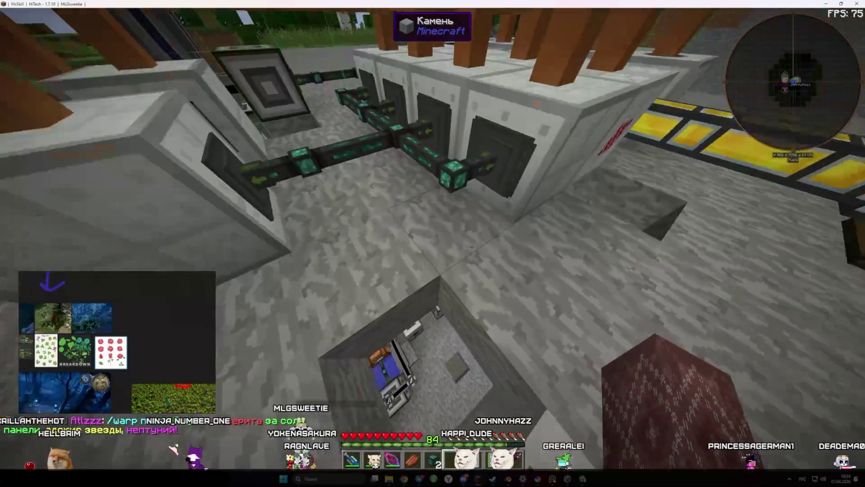
- Take the 23 sulfur from the Измельчитель machine's output
{"action": "key", "text": "w"}
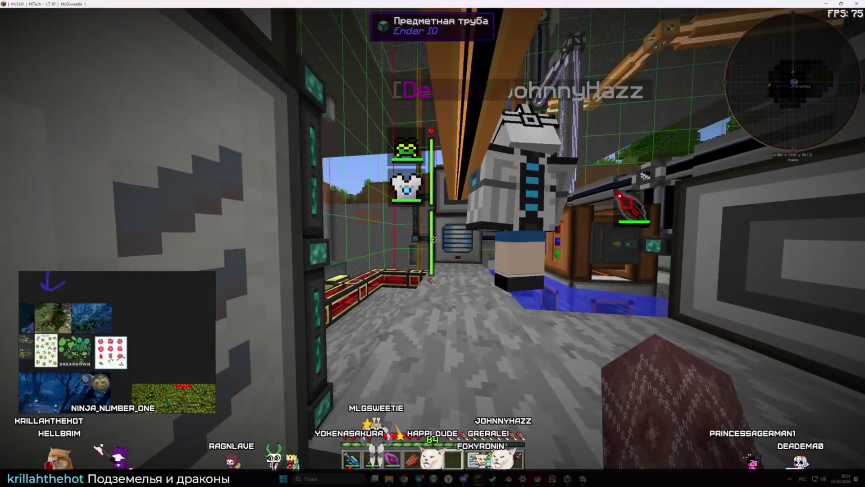
{"action": "right_click", "coordinate": [433, 240]}
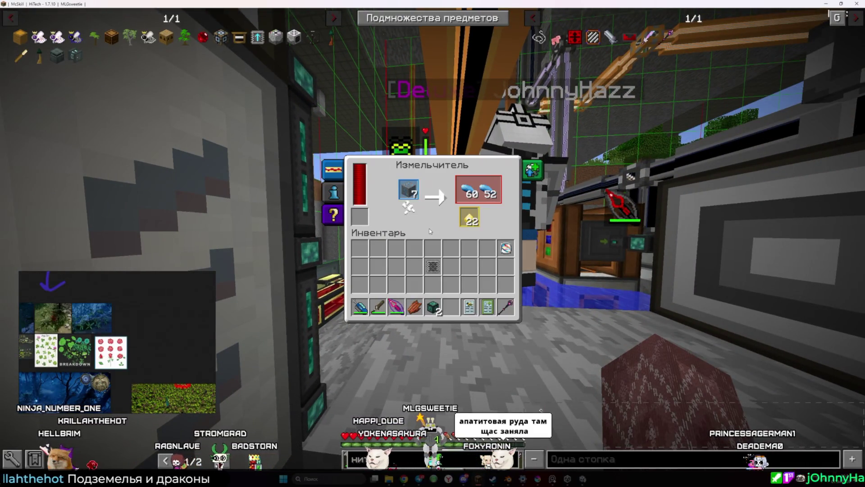
{"action": "key", "text": "Escape"}
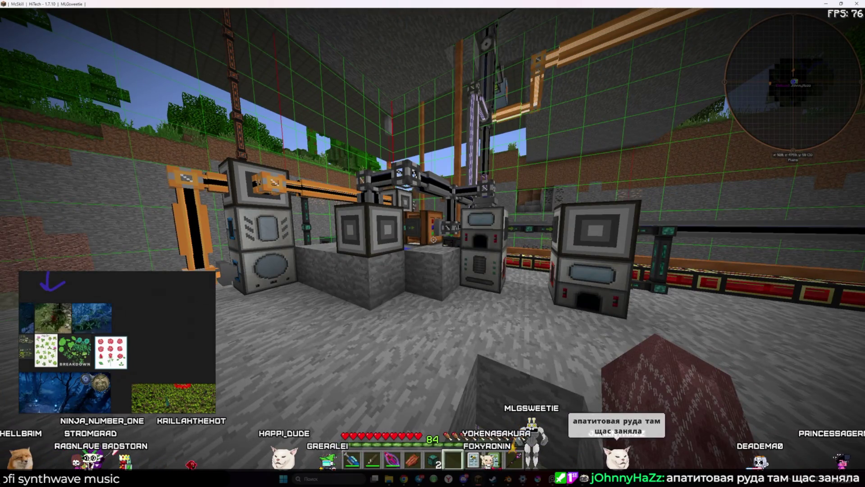
{"action": "key", "text": "w"}
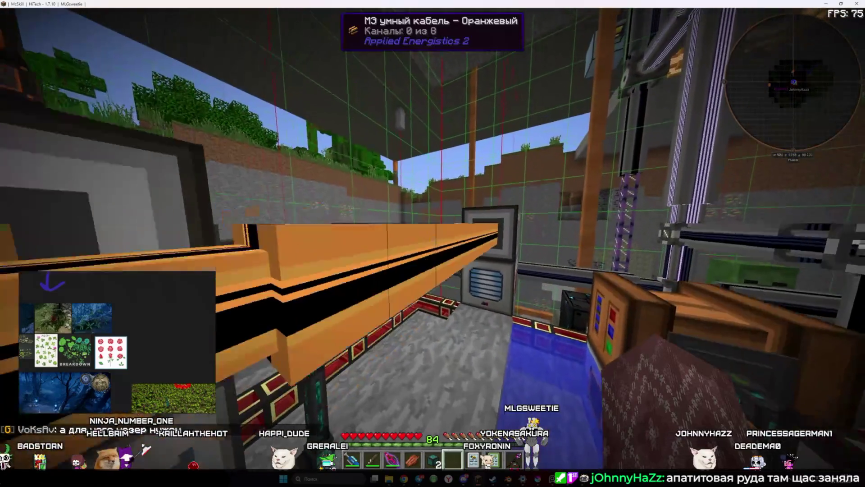
{"action": "right_click", "coordinate": [432, 244]}
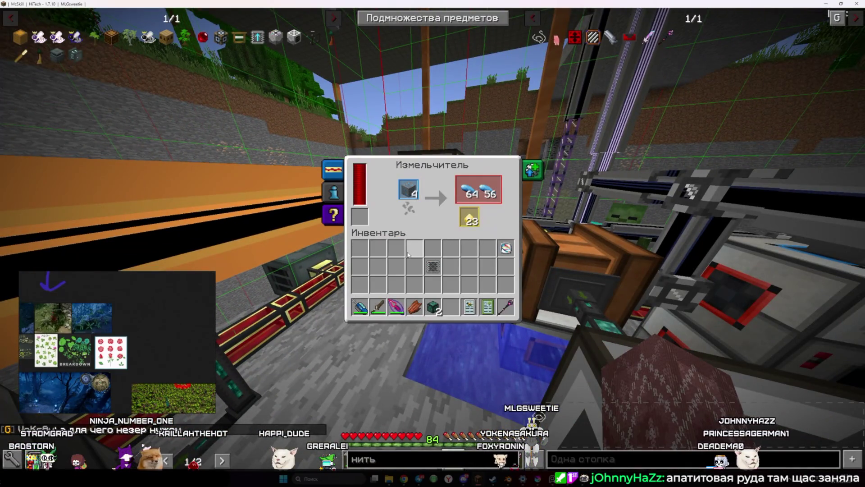
{"action": "left_click", "coordinate": [469, 216], "text": "shift"}
{"action": "key", "text": "Escape"}
{"action": "key", "text": "m"}
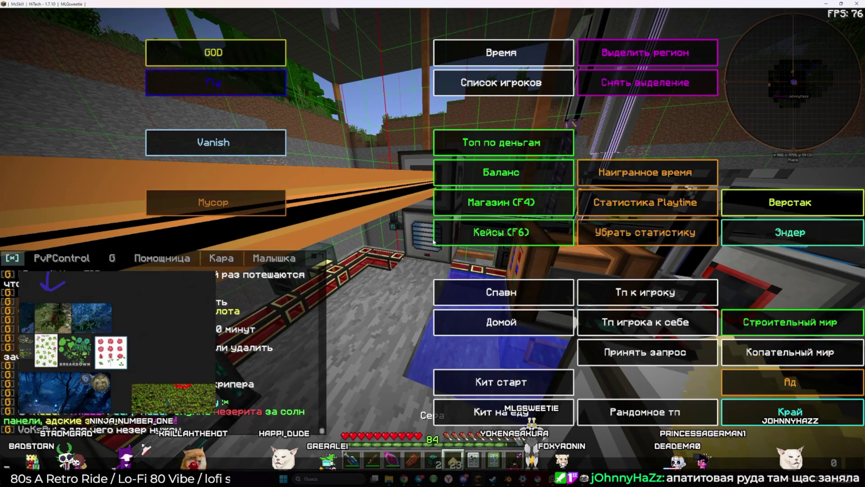
{"action": "key", "text": "Escape"}
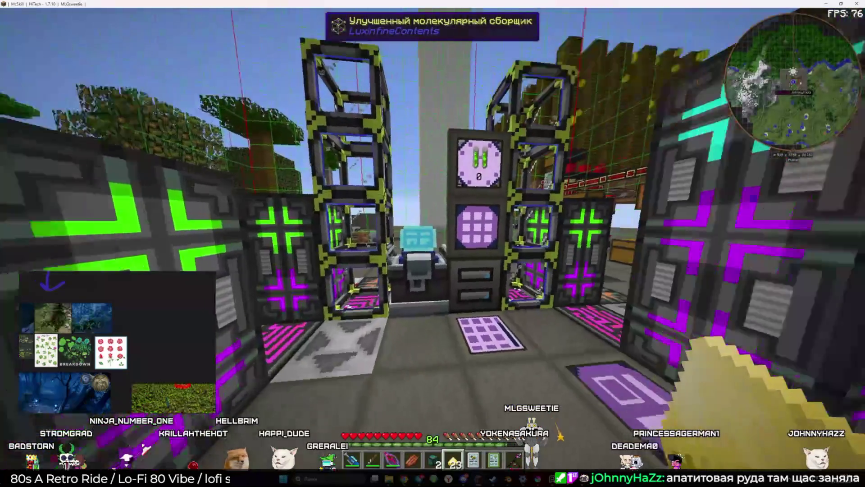
- Descend into the machine room and take the apatite from the pulverizer output
{"action": "right_click", "coordinate": [432, 243]}
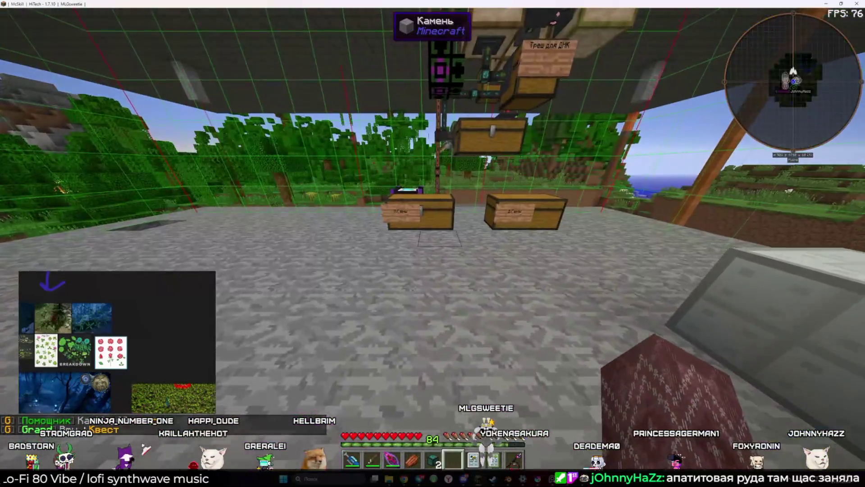
{"action": "key", "text": "space"}
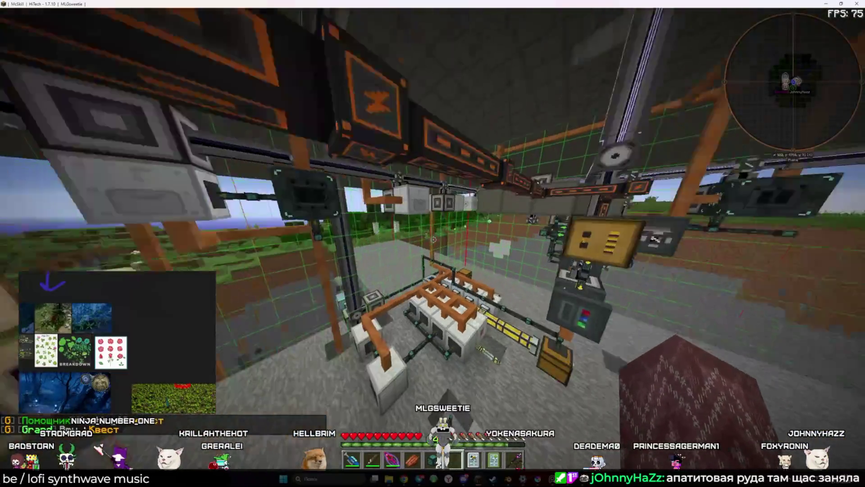
{"action": "key", "text": "shift"}
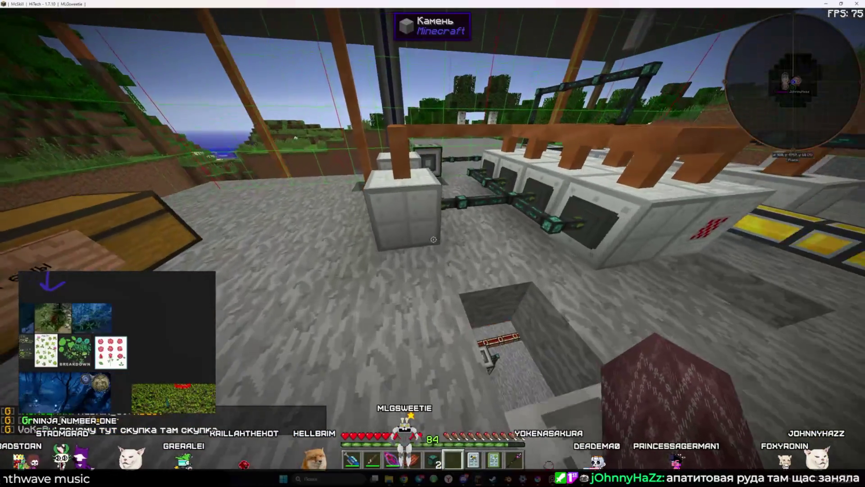
{"action": "key", "text": "w"}
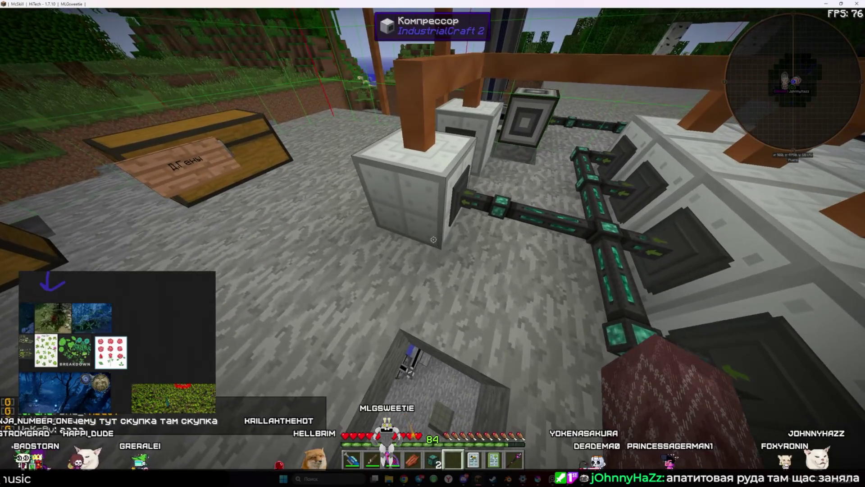
{"action": "key", "text": "shift"}
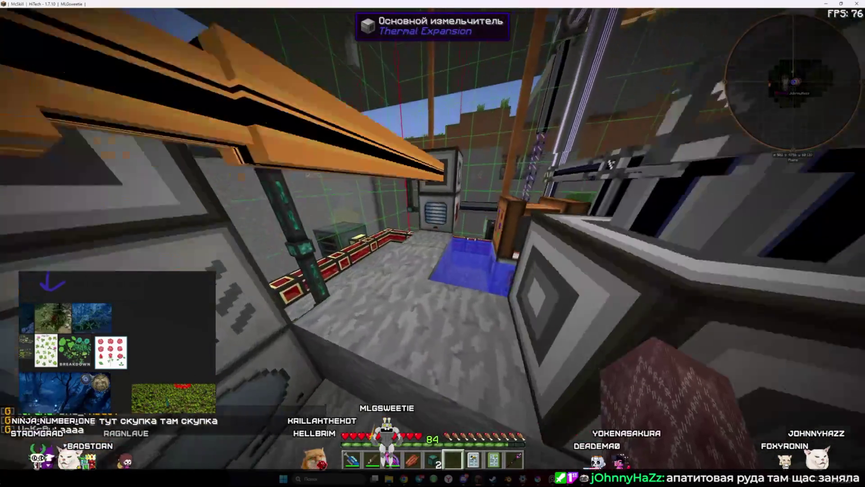
{"action": "right_click", "coordinate": [433, 243]}
{"action": "key", "text": "Escape"}
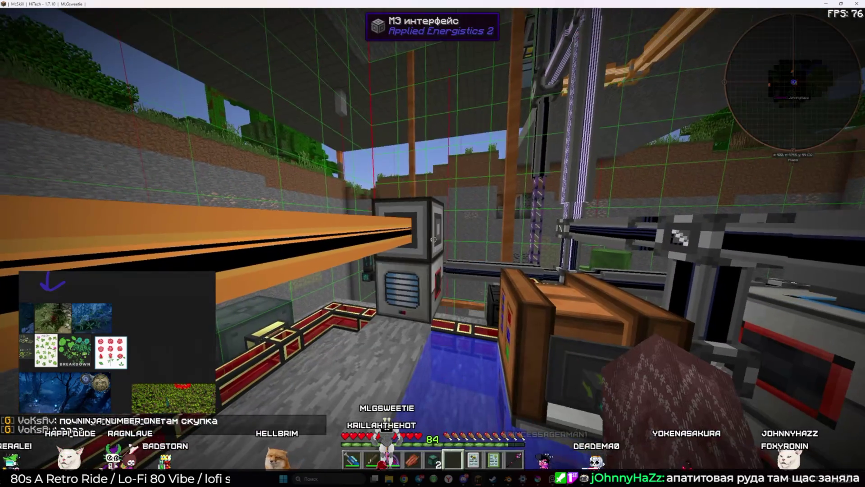
{"action": "right_click", "coordinate": [432, 244]}
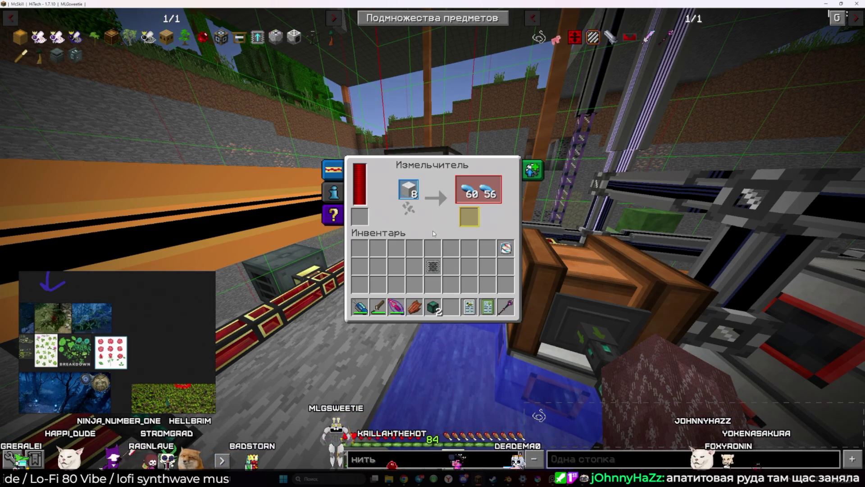
{"action": "left_click", "coordinate": [469, 190], "text": "shift"}
{"action": "key", "text": "Escape"}
{"action": "key", "text": "m"}
{"action": "key", "text": "Escape"}
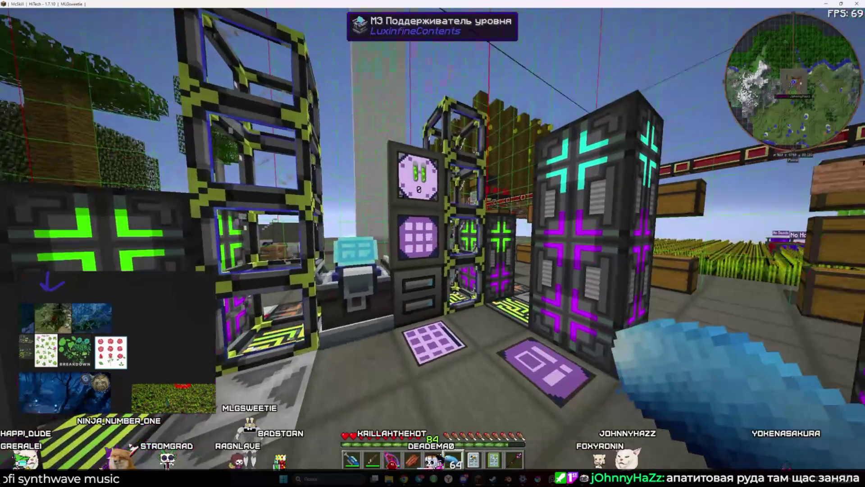
- Check the ME crafting terminal with a quick search, then look at the pulverizer again
{"action": "right_click", "coordinate": [433, 243]}
{"action": "type", "text": "у"}
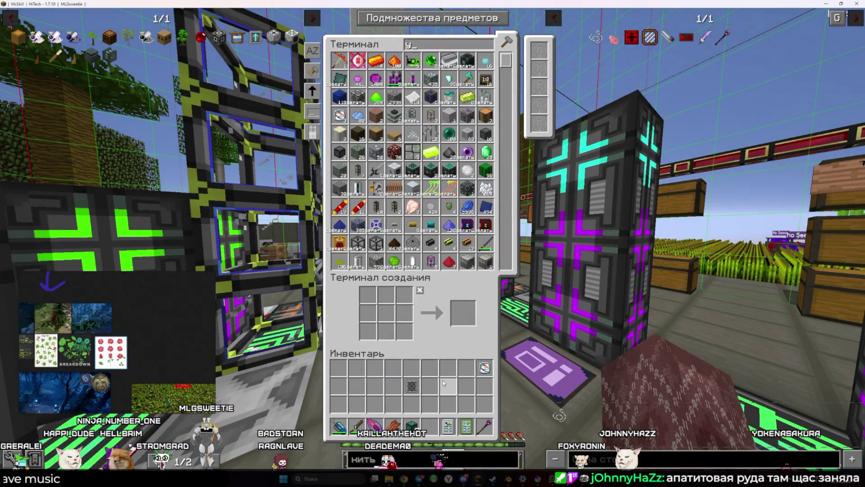
{"action": "key", "text": "Escape"}
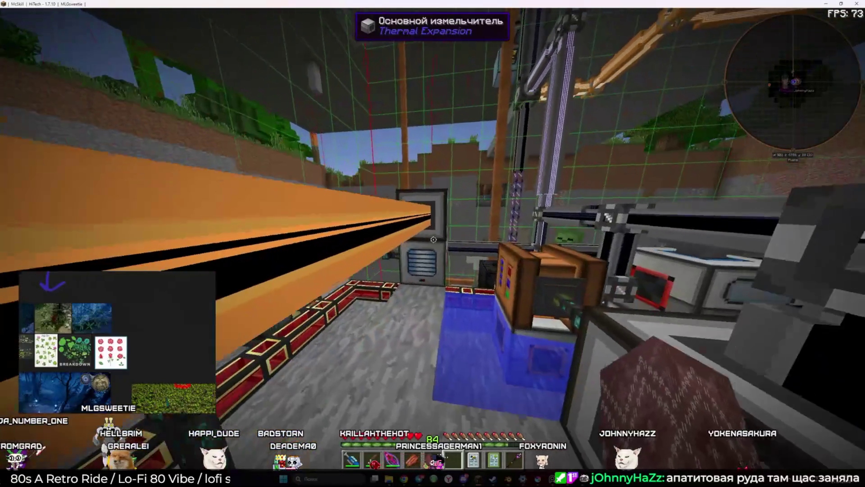
{"action": "right_click", "coordinate": [434, 239]}
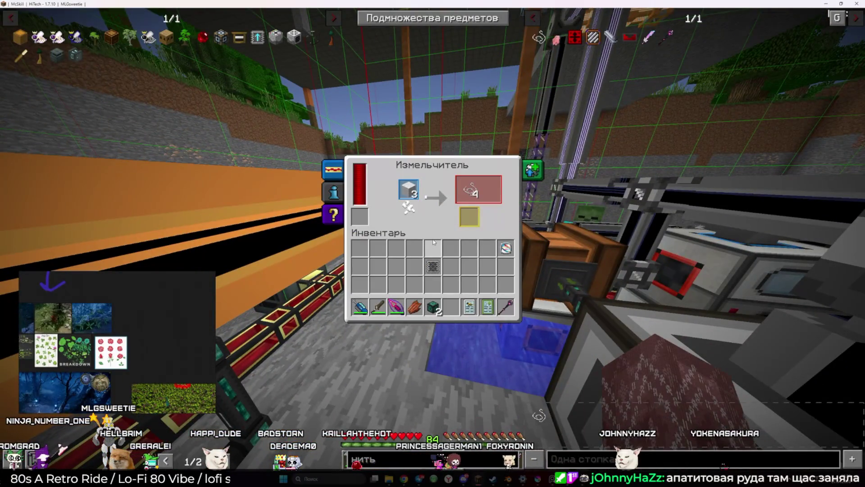
{"action": "key", "text": "Escape"}
- Teleport to the other base, walk toward the bookshelves, and switch over to Krita
{"action": "key", "text": "m"}
{"action": "left_click", "coordinate": [319, 332]}
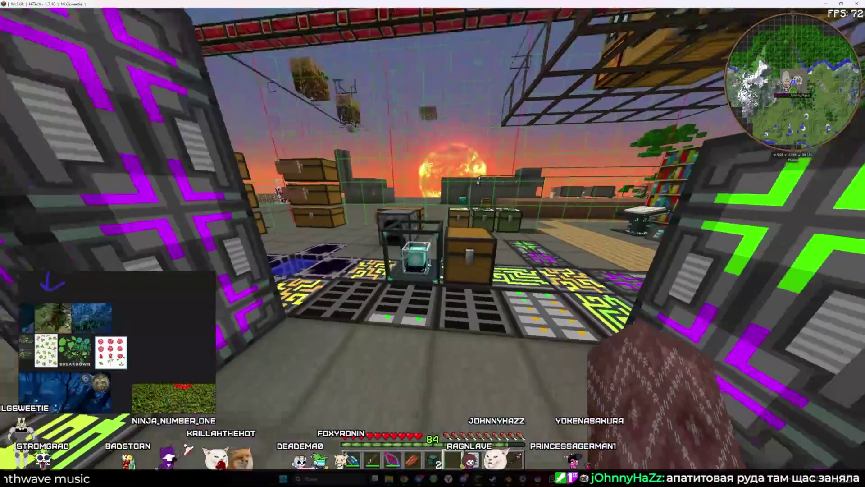
{"action": "key", "text": "w"}
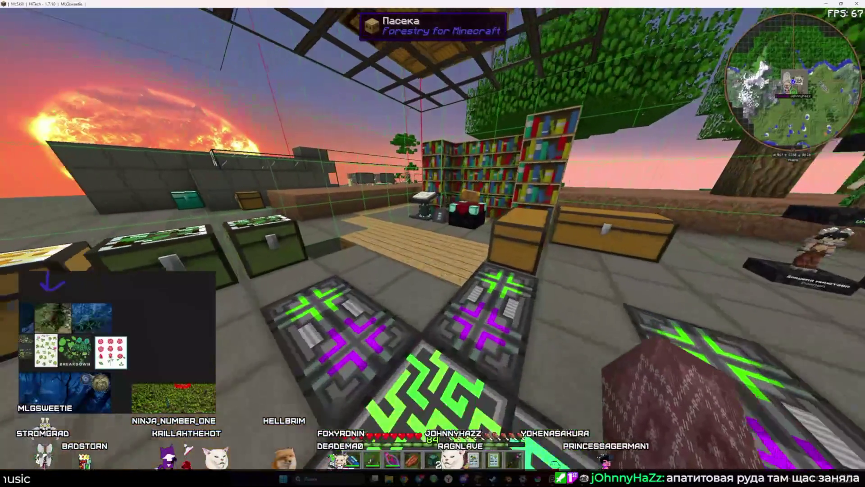
{"action": "key", "text": "alt+Tab"}
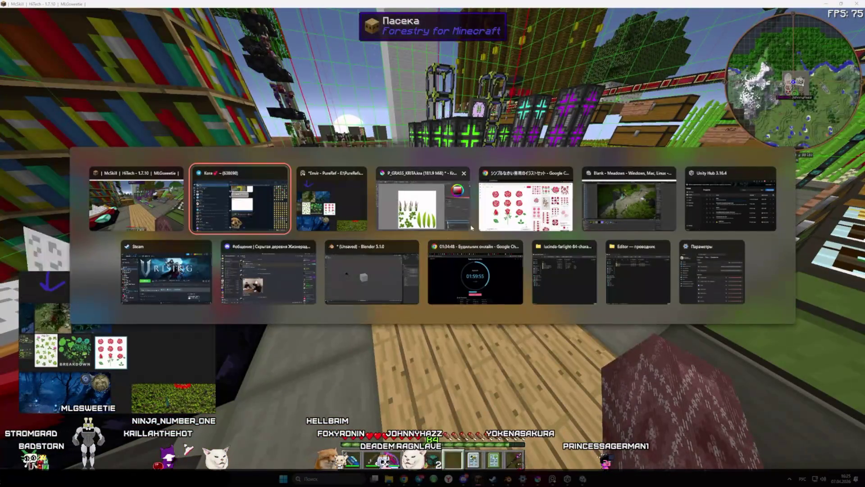
- Paint and undo a reddish test stroke, glancing at the brush presets
{"action": "left_click_drag", "start_coordinate": [468, 248], "coordinate": [464, 247]}
{"action": "key", "text": "ctrl+z"}
{"action": "left_click", "coordinate": [685, 349]}
{"action": "left_click", "coordinate": [651, 348]}
- Toggle Paint Layer 3 to compare greyscale with colours, brush at about 119 px, then return to Minecraft
{"action": "left_click", "coordinate": [642, 386]}
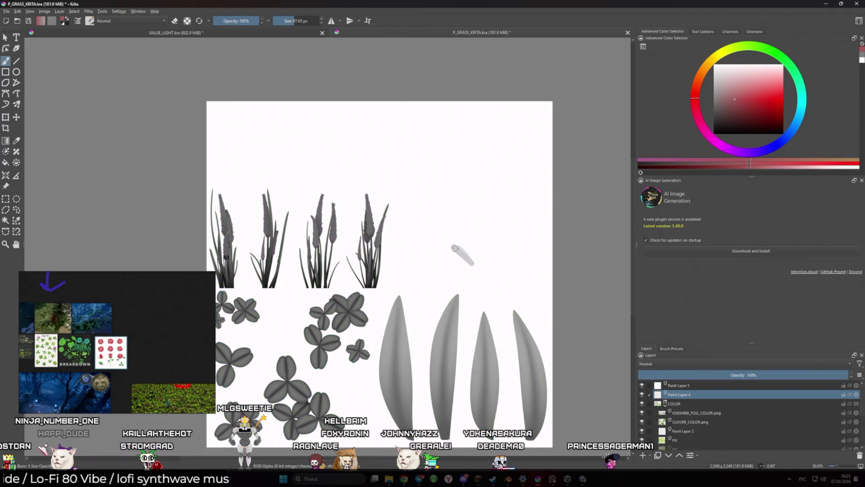
{"action": "key", "text": "bracketright"}
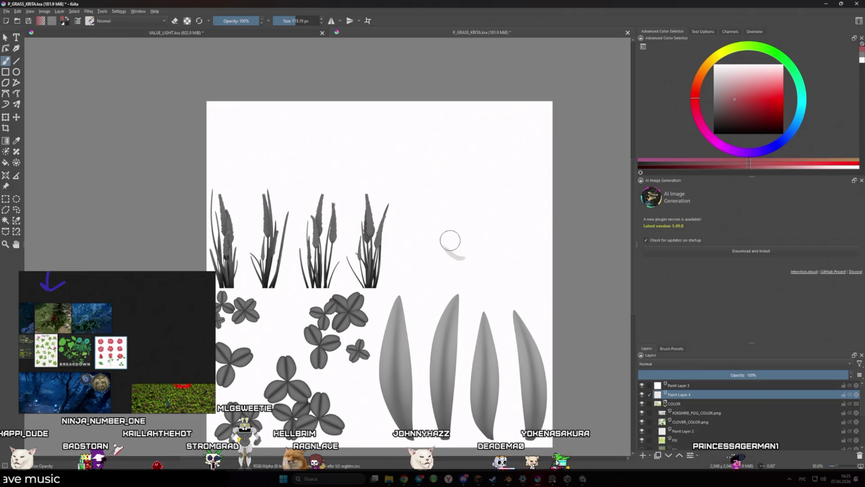
{"action": "left_click", "coordinate": [642, 385]}
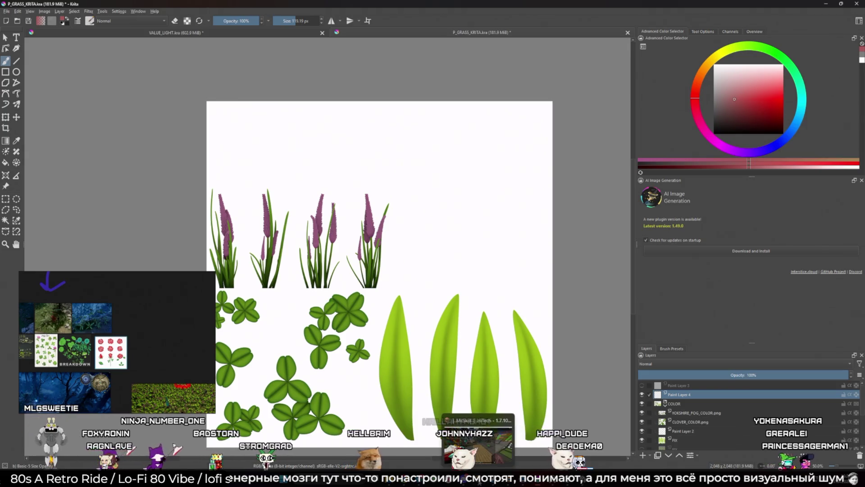
{"action": "left_click", "coordinate": [477, 439]}
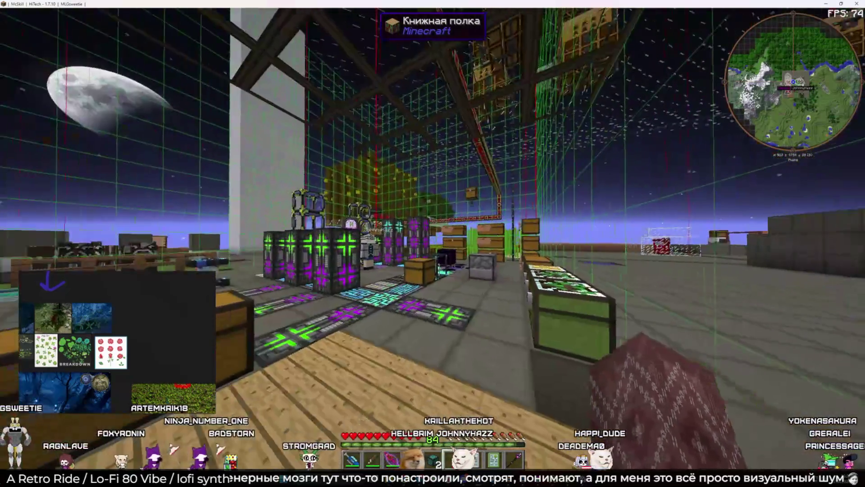
- Search 'рам' in the ME crafting terminal and look at the level maintainer
{"action": "key", "text": "w"}
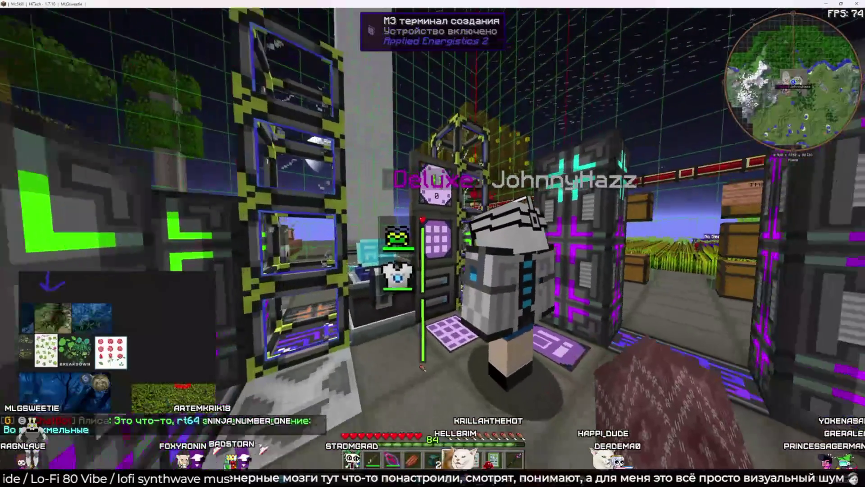
{"action": "right_click", "coordinate": [433, 244]}
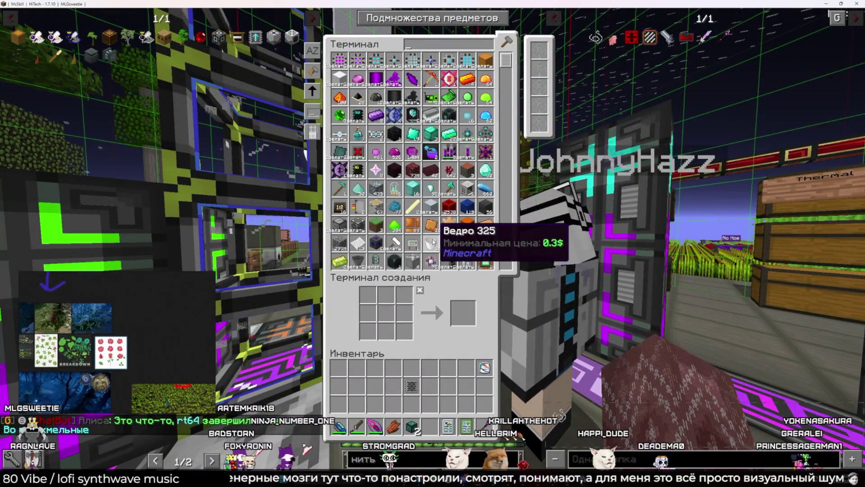
{"action": "type", "text": "рам"}
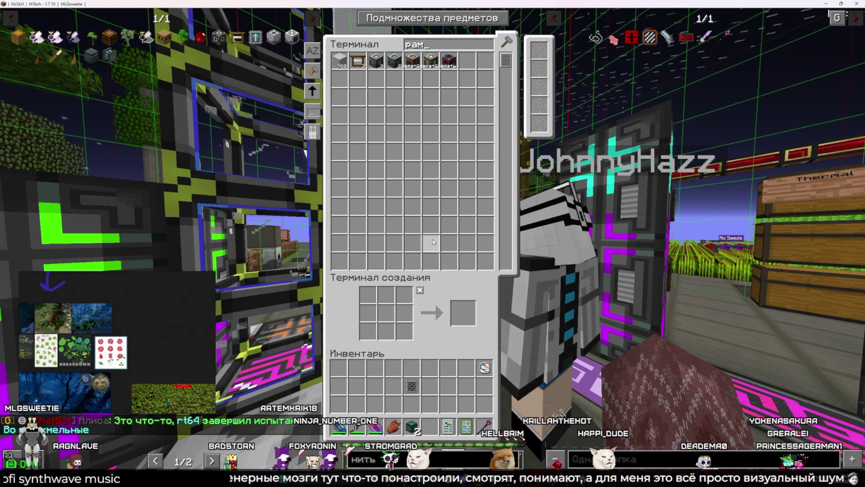
{"action": "key", "text": "Escape"}
{"action": "right_click", "coordinate": [433, 243]}
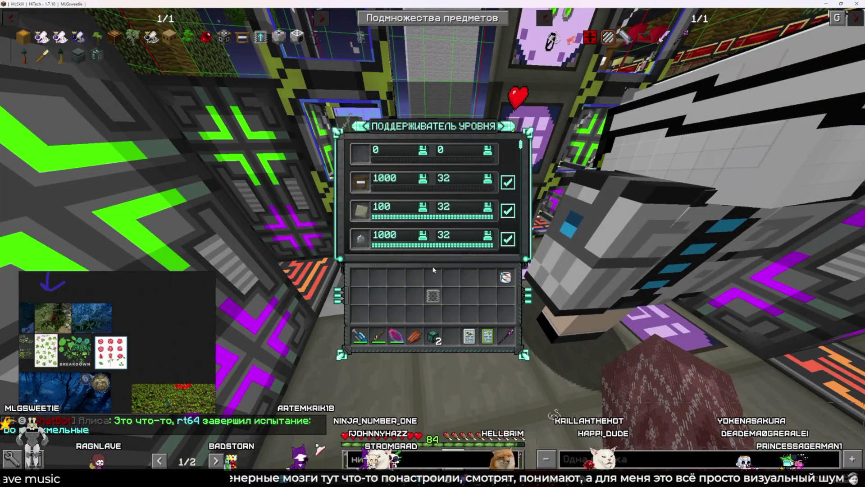
{"action": "key", "text": "Escape"}
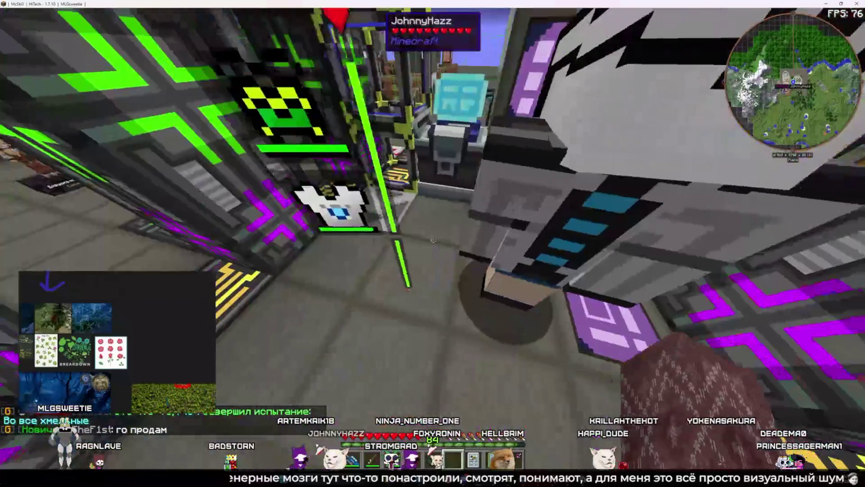
- Return to the machine room, check the pulverizer, and dismiss the chat command menu
{"action": "key", "text": "space"}
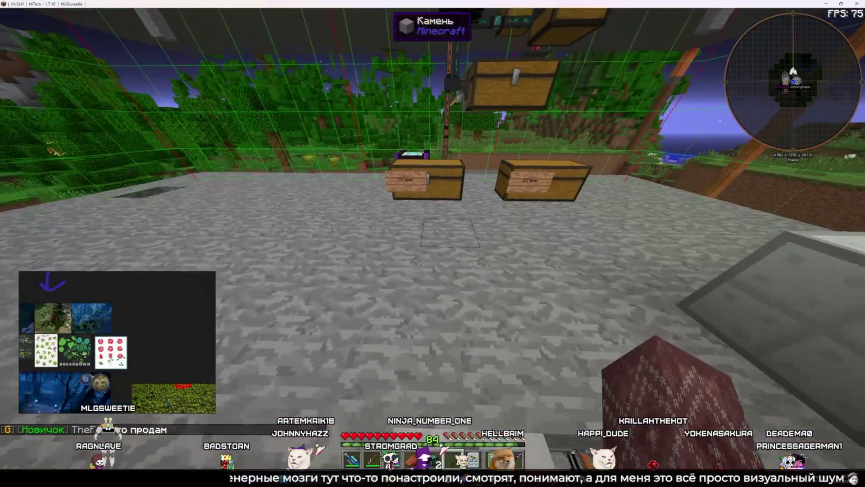
{"action": "key", "text": "w"}
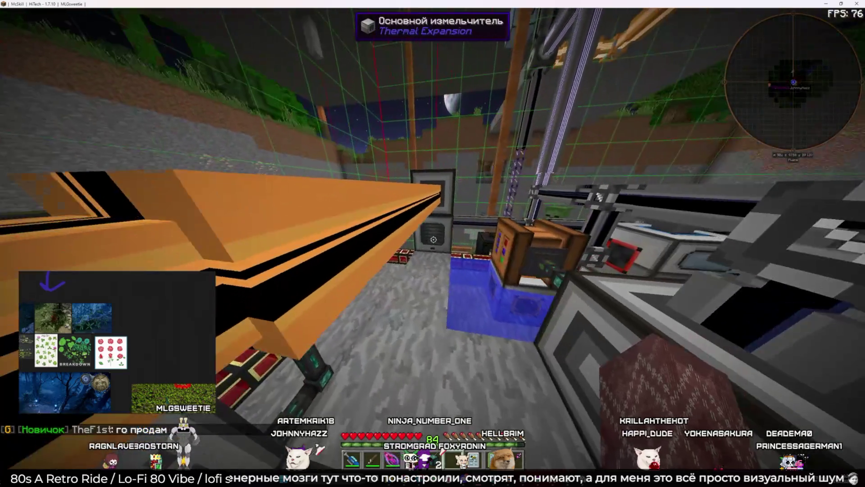
{"action": "right_click", "coordinate": [434, 239]}
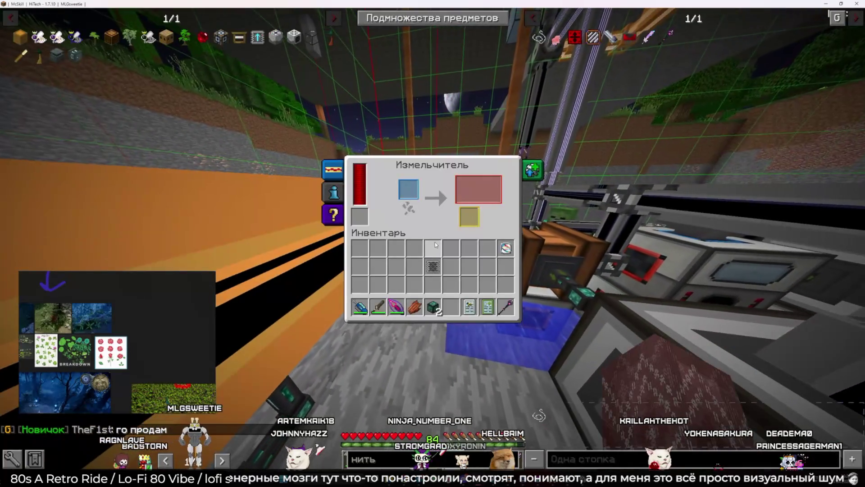
{"action": "key", "text": "Escape"}
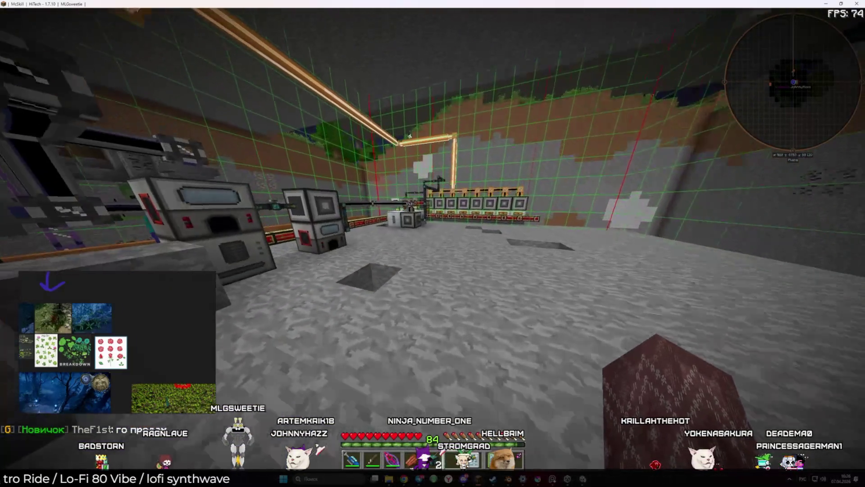
{"action": "key", "text": "t"}
{"action": "key", "text": "Escape"}
- Look up Нить recipes and page through the Дробитель, pulverizer and SAG mill categories
{"action": "key", "text": "e"}
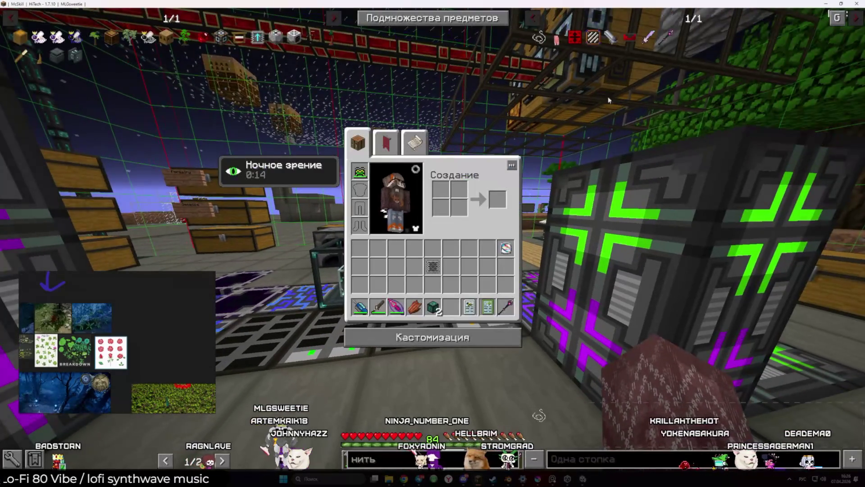
{"action": "left_click", "coordinate": [534, 41]}
{"action": "left_click", "coordinate": [509, 71]}
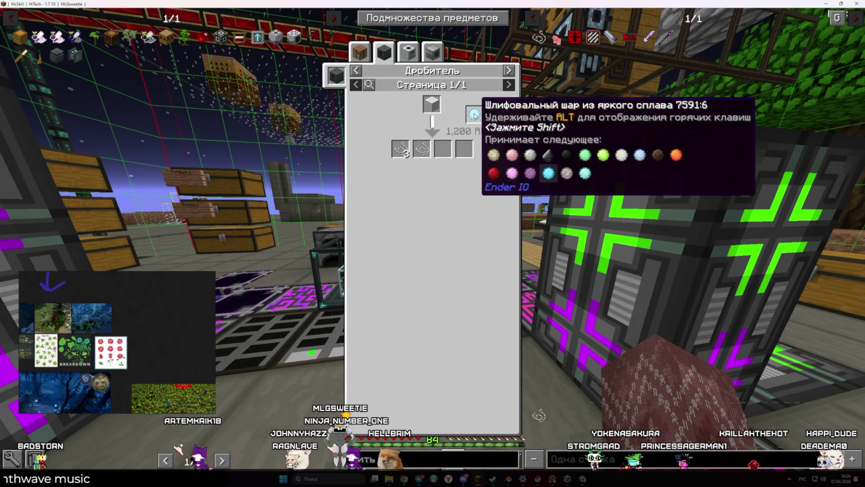
{"action": "left_click", "coordinate": [508, 71]}
{"action": "left_click", "coordinate": [508, 71]}
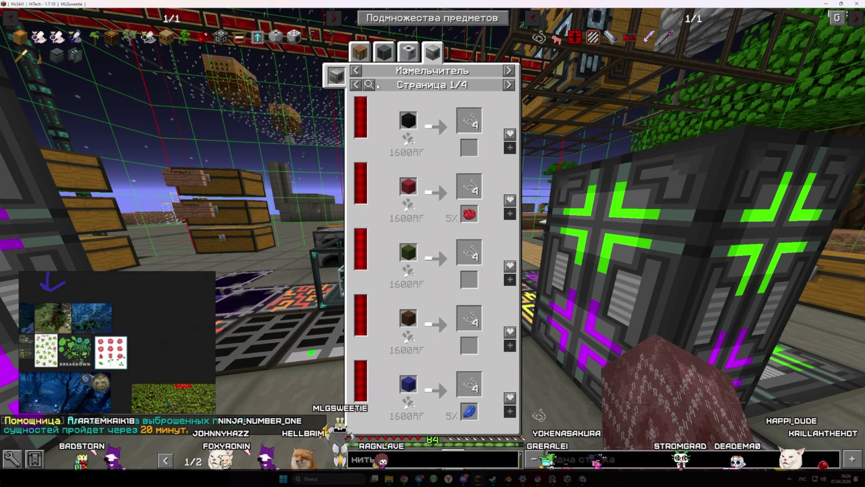
{"action": "left_click", "coordinate": [355, 70]}
{"action": "left_click", "coordinate": [356, 71]}
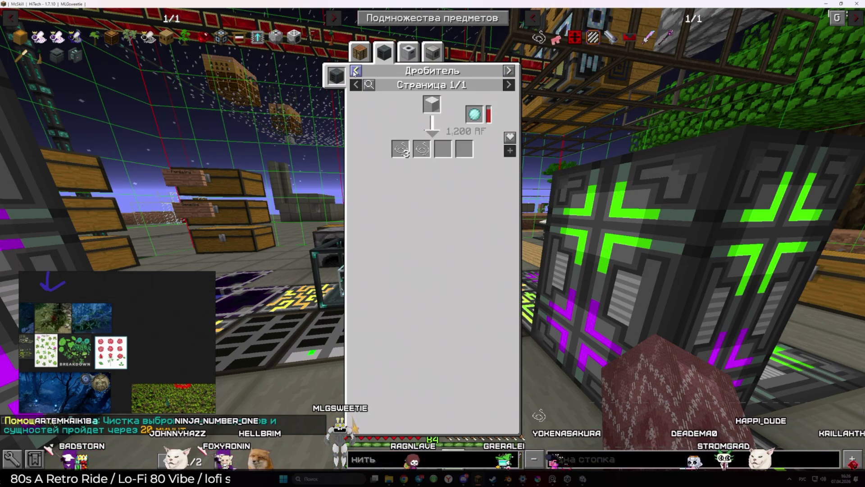
- Browse macerator and pulverizer pages, ending on shaped recipes like hammer plus wool for 4 string
{"action": "mouse_move", "coordinate": [475, 113]}
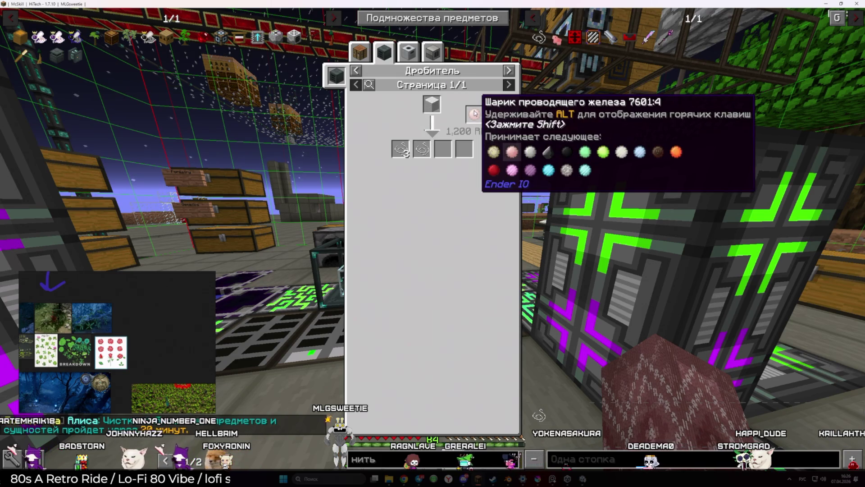
{"action": "left_click", "coordinate": [345, 81]}
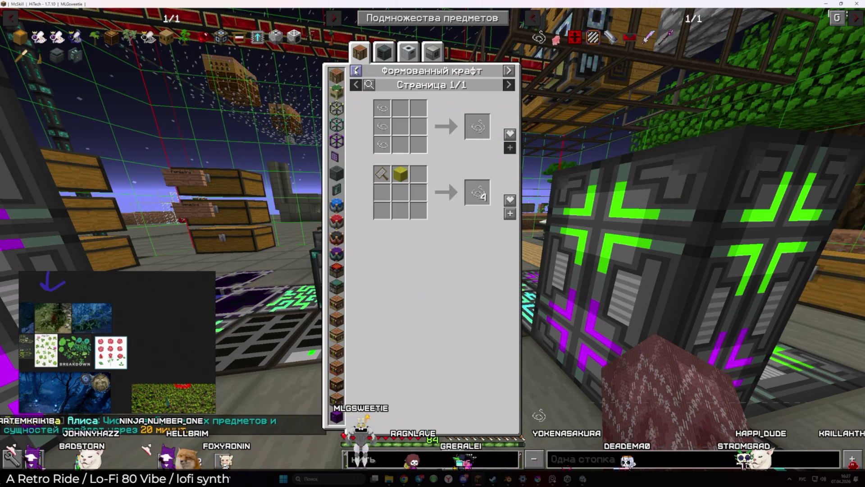
{"action": "left_click", "coordinate": [411, 53]}
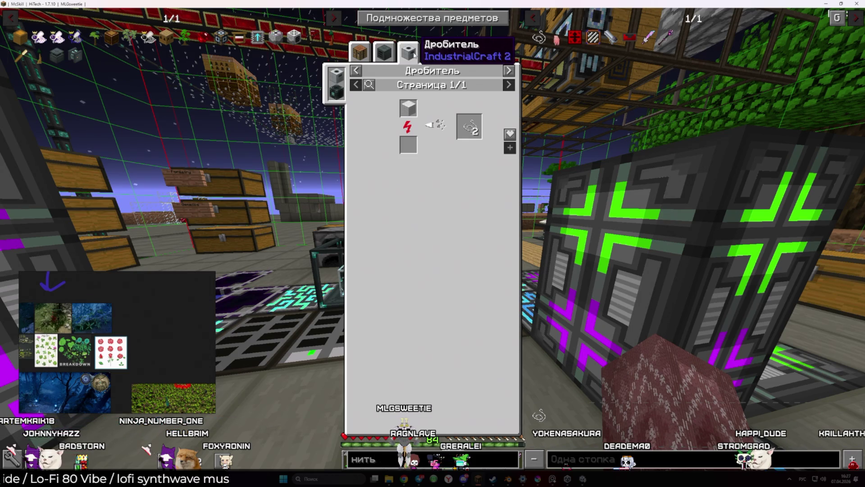
{"action": "left_click", "coordinate": [435, 55]}
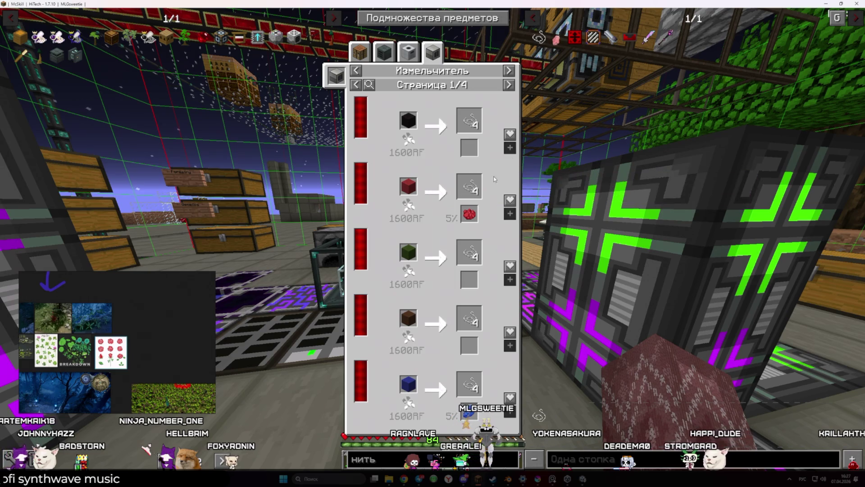
{"action": "left_click", "coordinate": [510, 84]}
{"action": "left_click", "coordinate": [510, 85]}
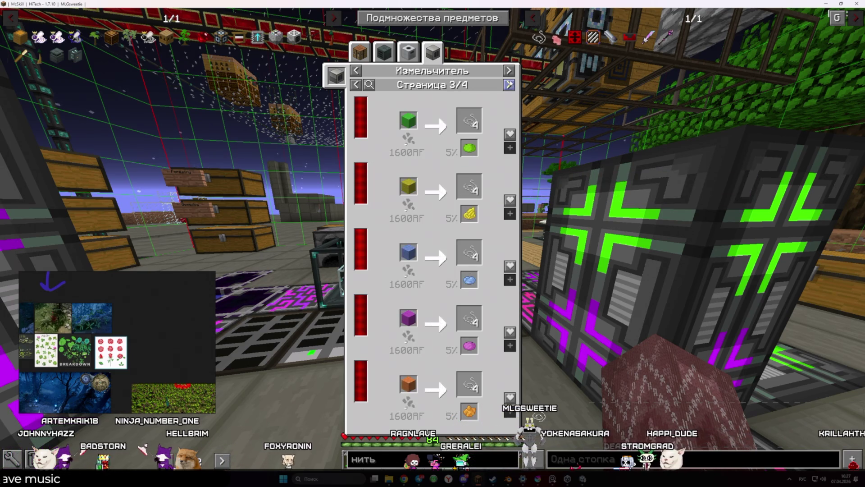
{"action": "left_click", "coordinate": [509, 70]}
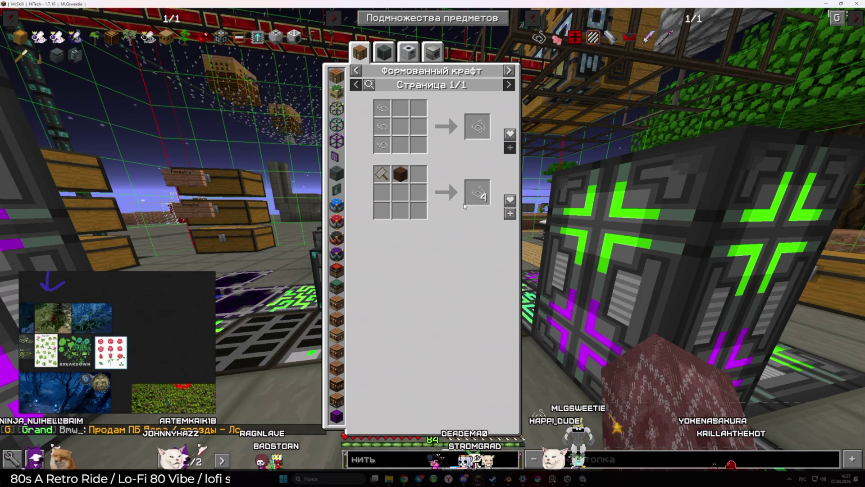
{"action": "key", "text": "Escape"}
{"action": "key", "text": "Escape"}
- Fly across the base, then warp to another area with the /ua command menu
{"action": "key", "text": "w"}
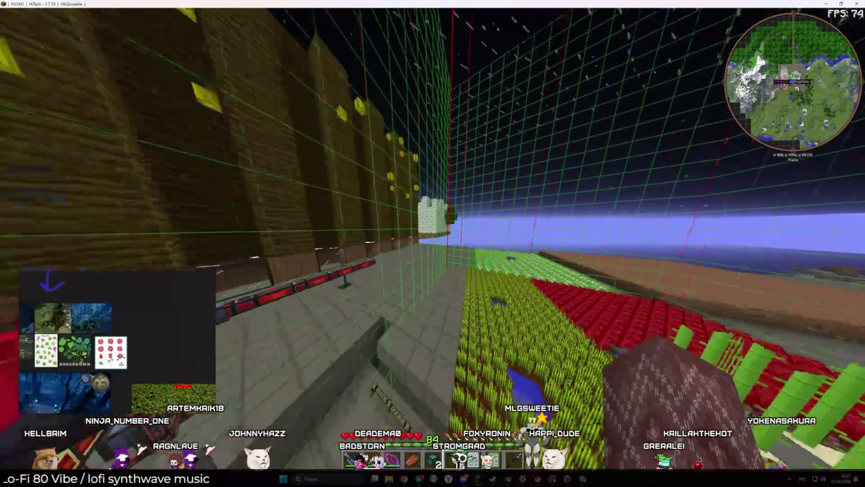
{"action": "key", "text": "w"}
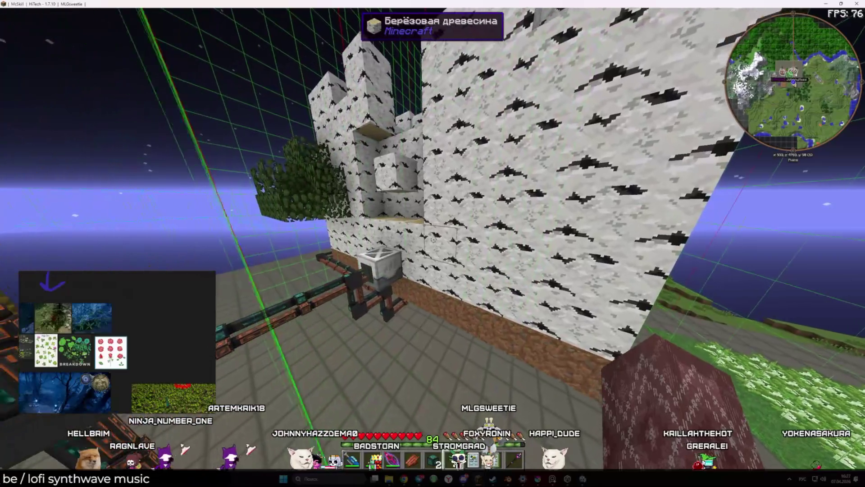
{"action": "type", "text": "/ua"}
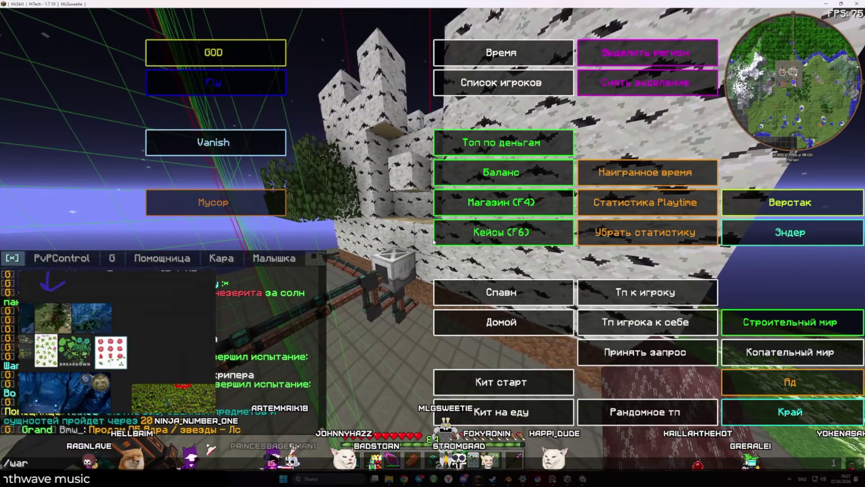
{"action": "left_click", "coordinate": [435, 241]}
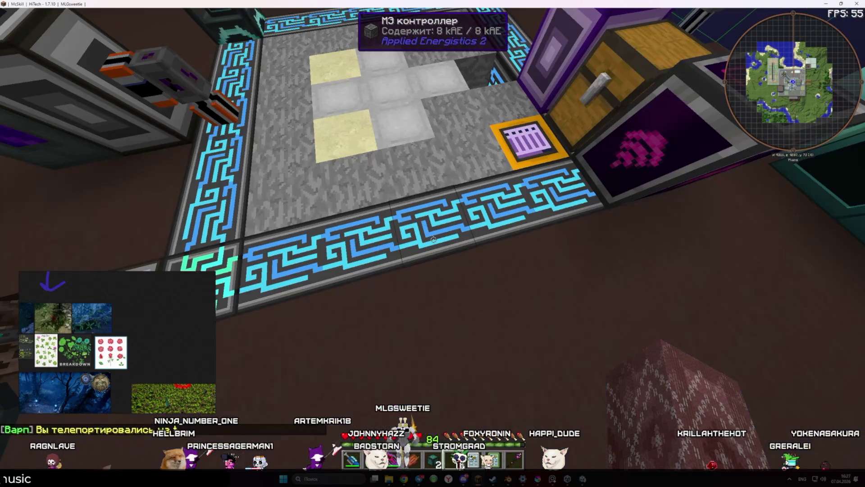
- Fly forward over the crop farm
{"action": "key", "text": "w"}
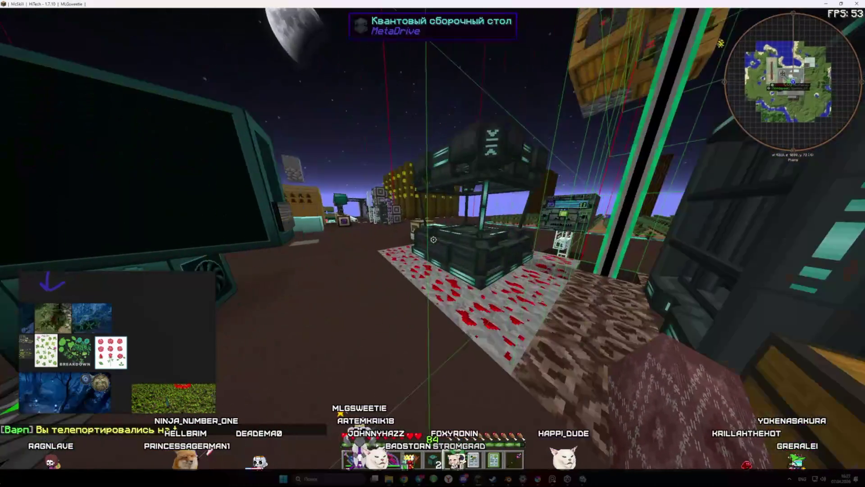
{"action": "key", "text": "w"}
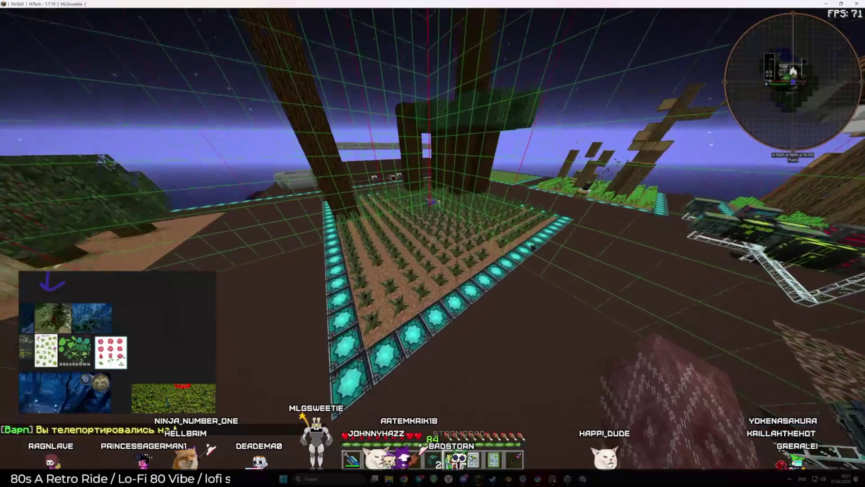
{"action": "key", "text": "w"}
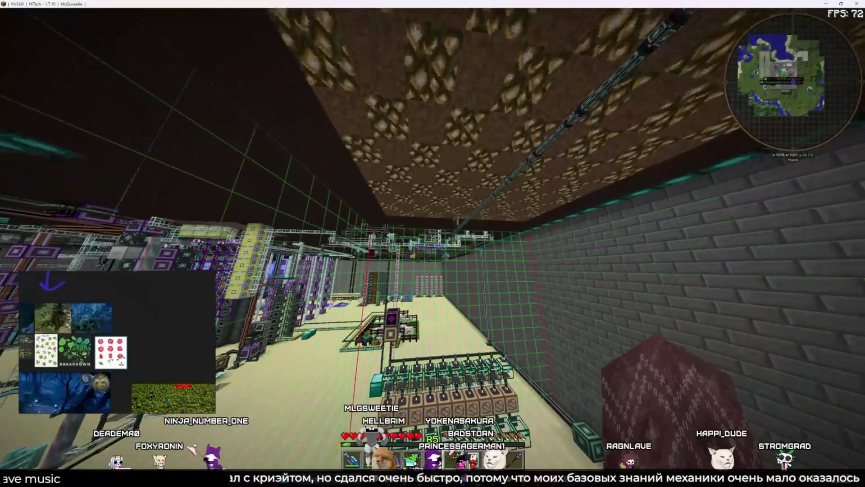
- Teleport home with Домой from the G menu and open the Farming Station's inventory
{"action": "key", "text": "w"}
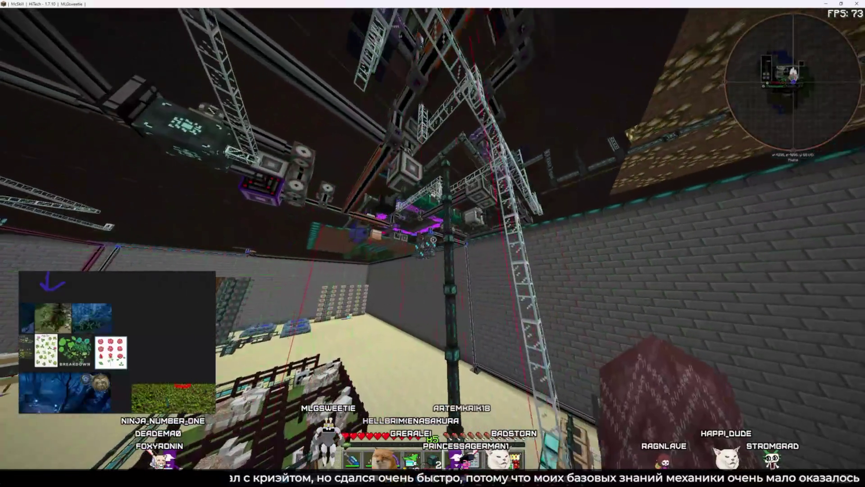
{"action": "key", "text": "w"}
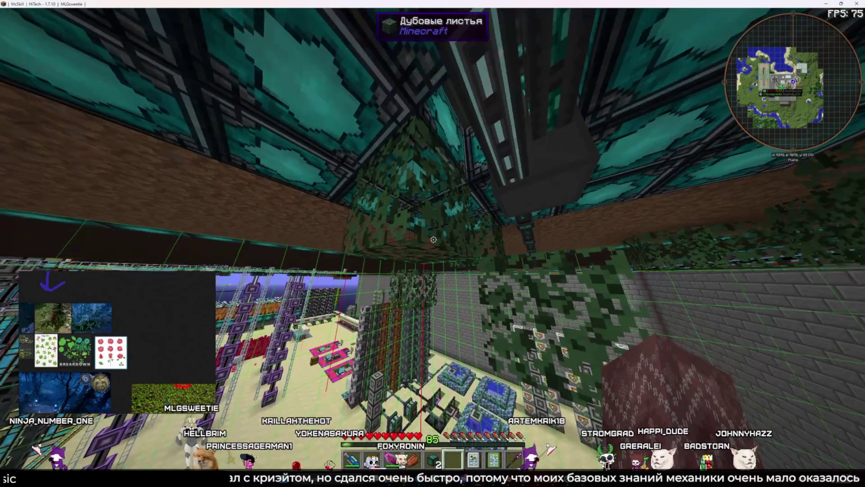
{"action": "key", "text": "g"}
{"action": "left_click", "coordinate": [504, 330]}
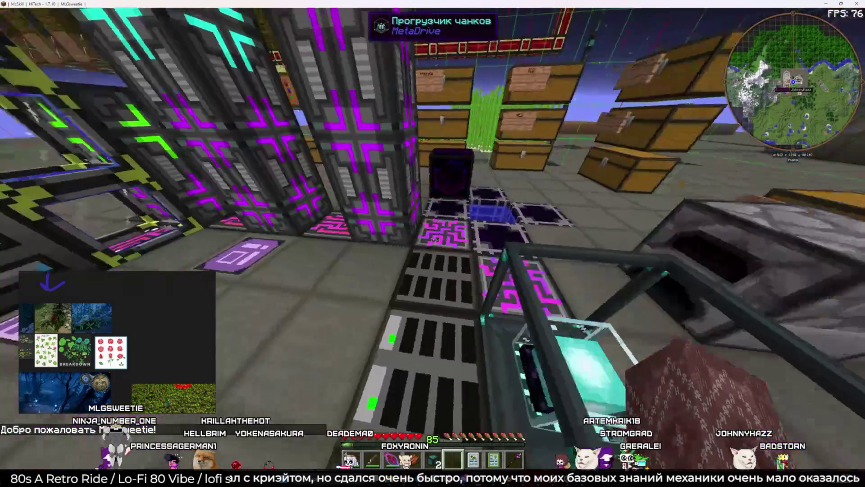
{"action": "key", "text": "w"}
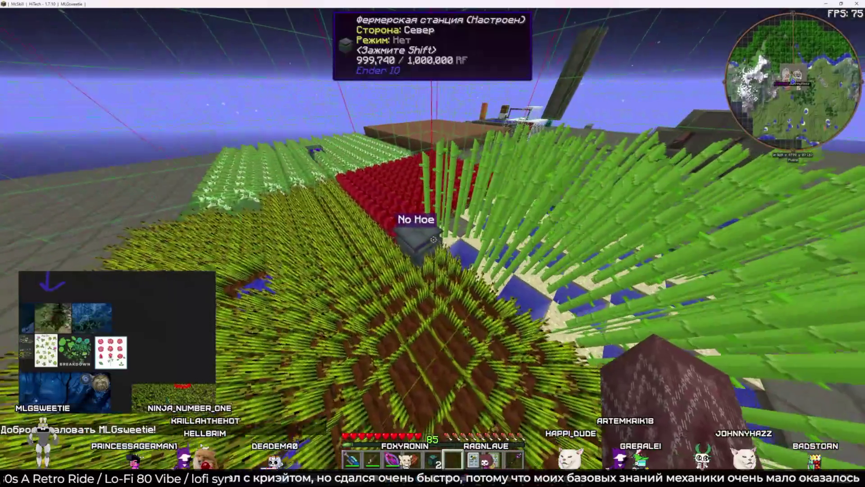
{"action": "right_click", "coordinate": [433, 239]}
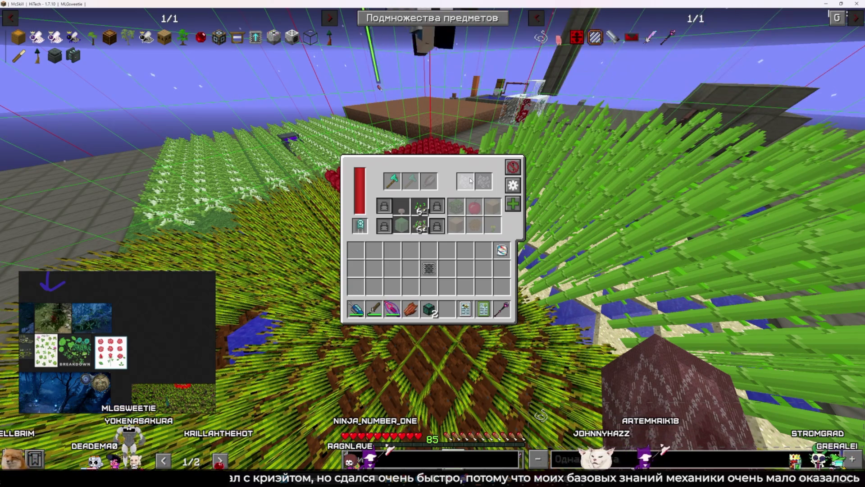
- Close the first Farming Station and inspect the second Farming Station's inventory
{"action": "key", "text": "Escape"}
{"action": "key", "text": "w"}
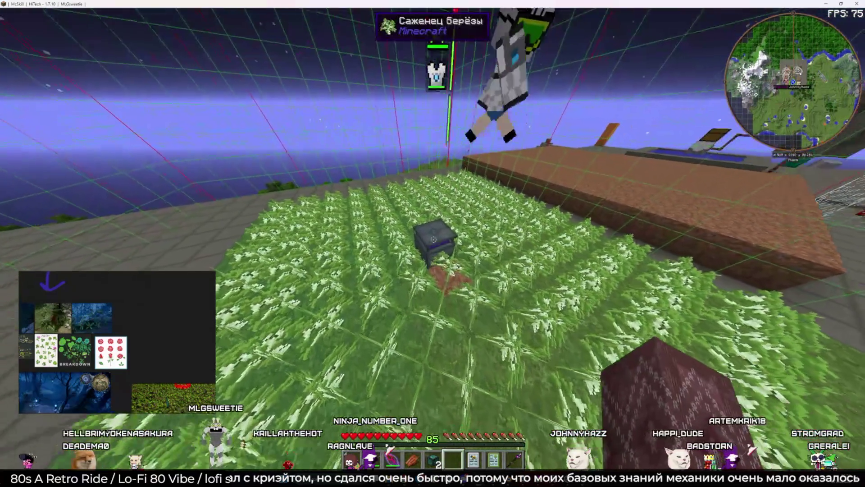
{"action": "right_click", "coordinate": [433, 243]}
{"action": "key", "text": "Escape"}
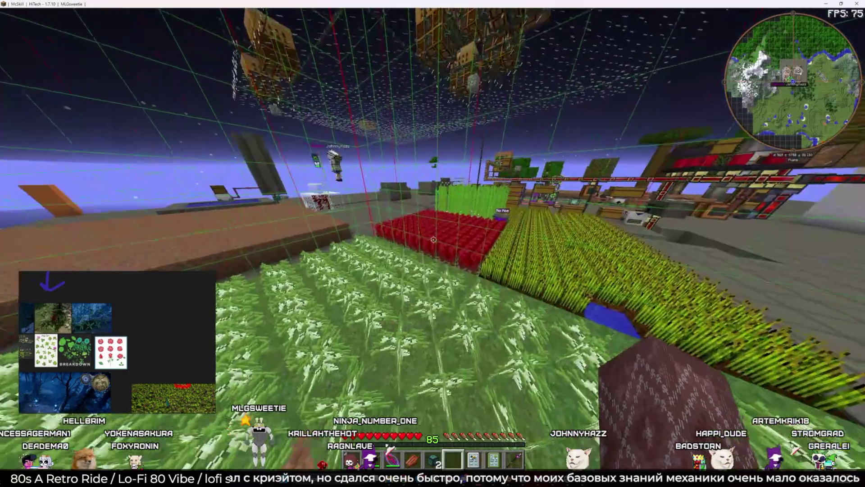
- Fly past the wheat farm and bee machine to the AE machines, then switch to Krita
{"action": "key", "text": "s"}
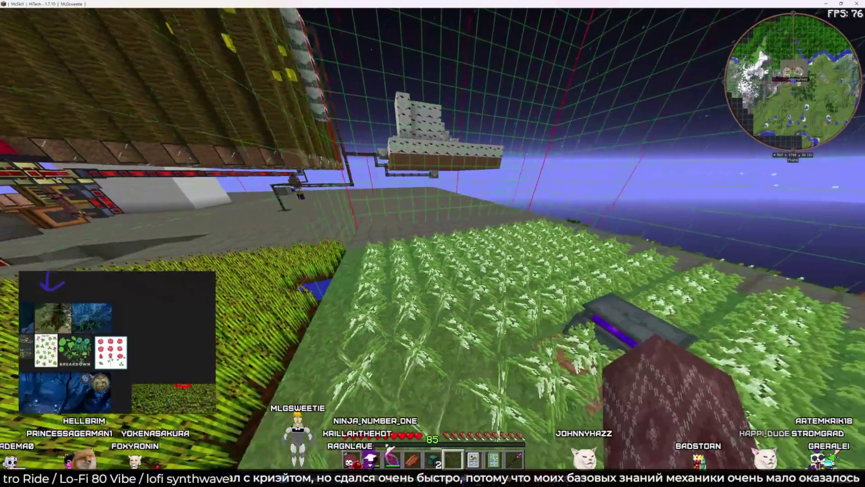
{"action": "key", "text": "w"}
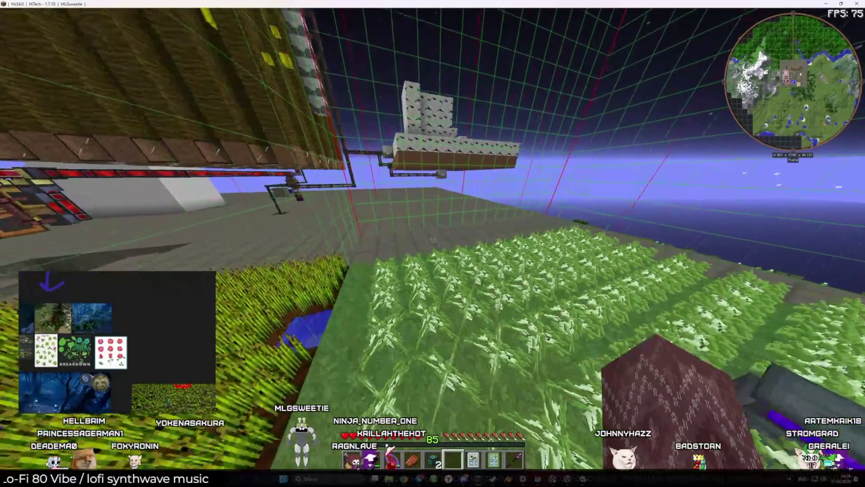
{"action": "key", "text": "w"}
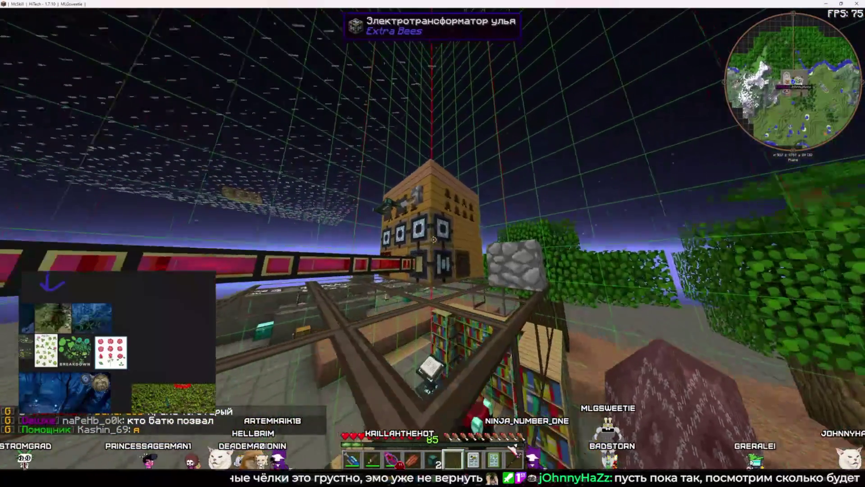
{"action": "key", "text": "shift"}
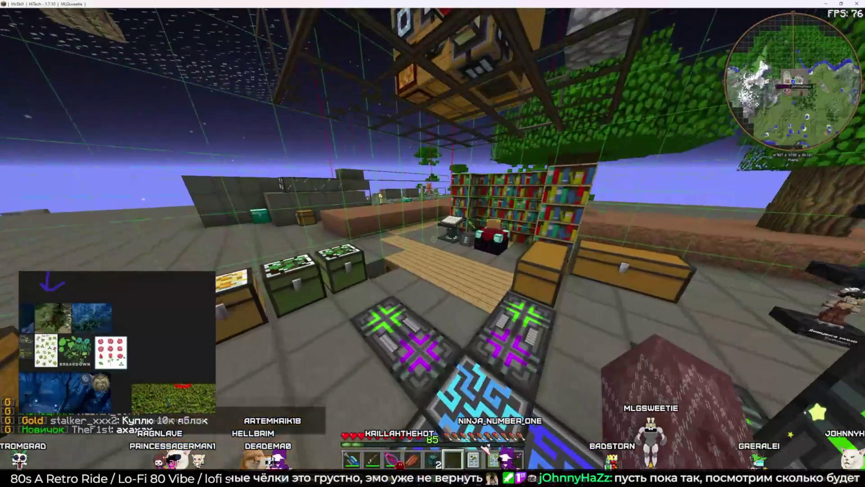
{"action": "key", "text": "w"}
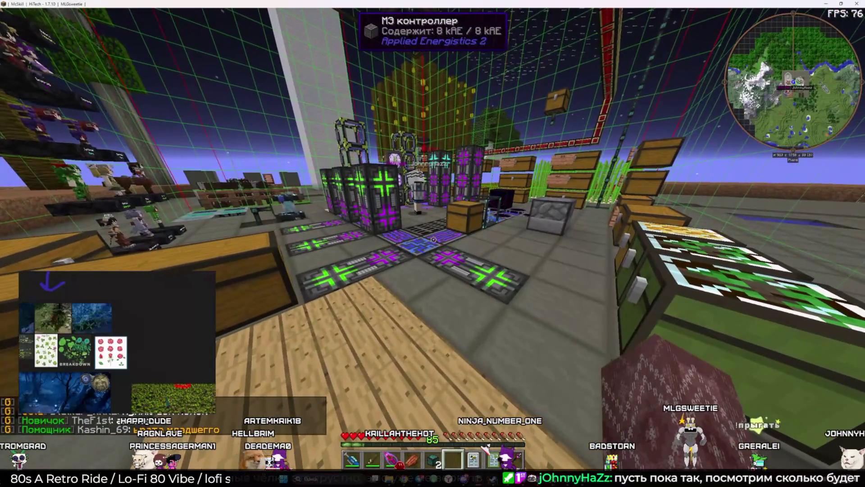
{"action": "key", "text": "alt+Tab"}
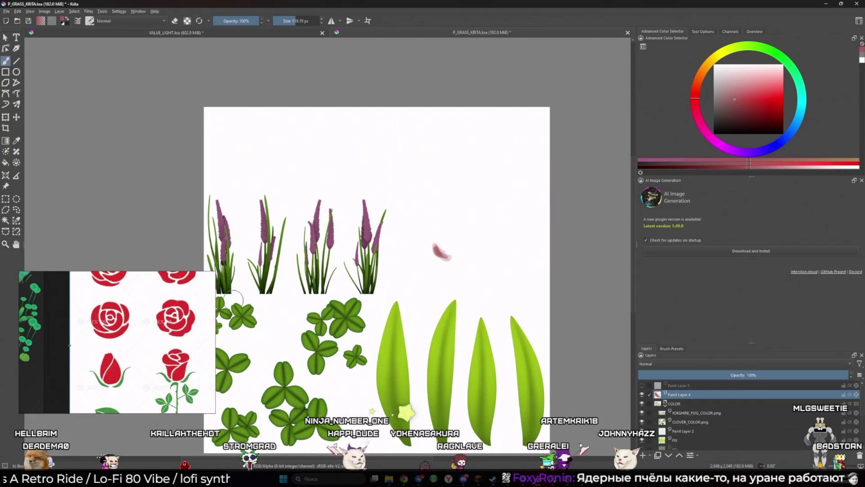
- Select the fifth Brush Presets entry at 40 px, then switch back to Minecraft
{"action": "left_click_drag", "start_coordinate": [404, 272], "coordinate": [397, 279]}
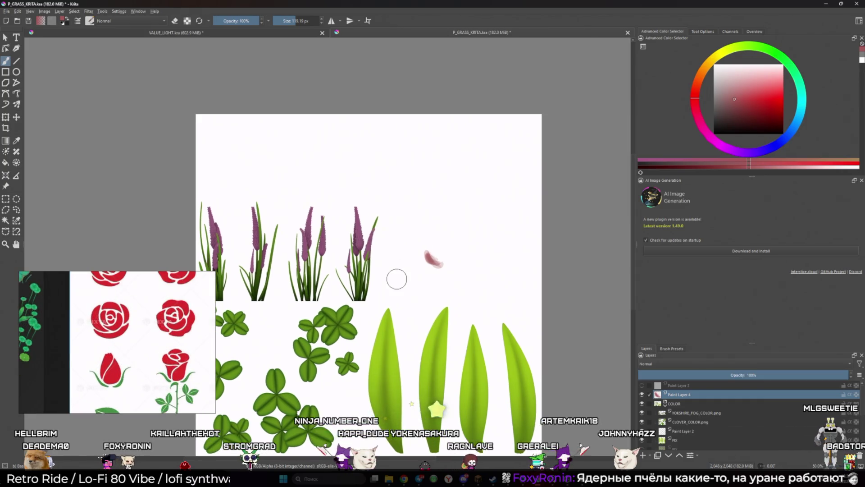
{"action": "left_click", "coordinate": [671, 348]}
{"action": "left_click", "coordinate": [729, 380]}
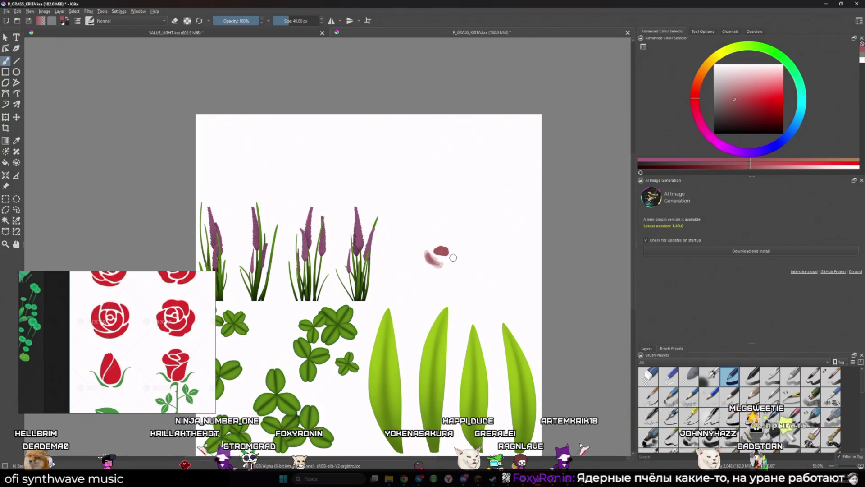
{"action": "key", "text": "alt+Tab"}
{"action": "key", "text": "alt+Tab"}
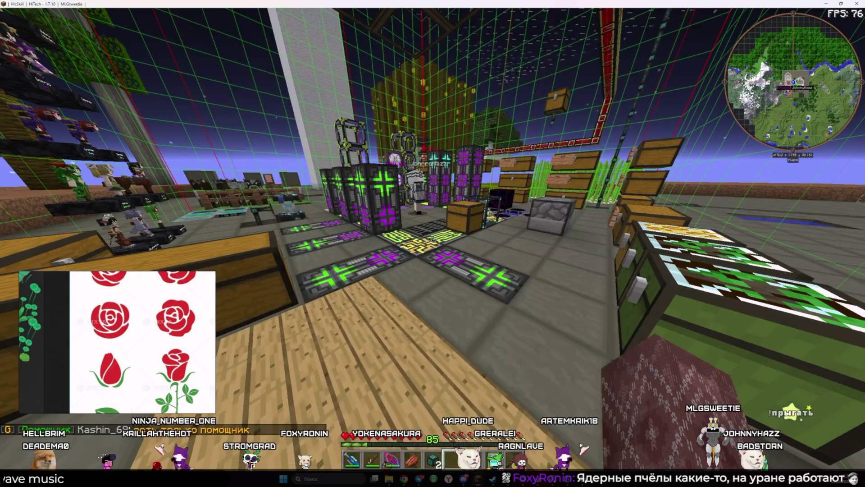
- Descend the shaft to the Neptunium reactor chamber and check the reactor's inventory
{"action": "key", "text": "w"}
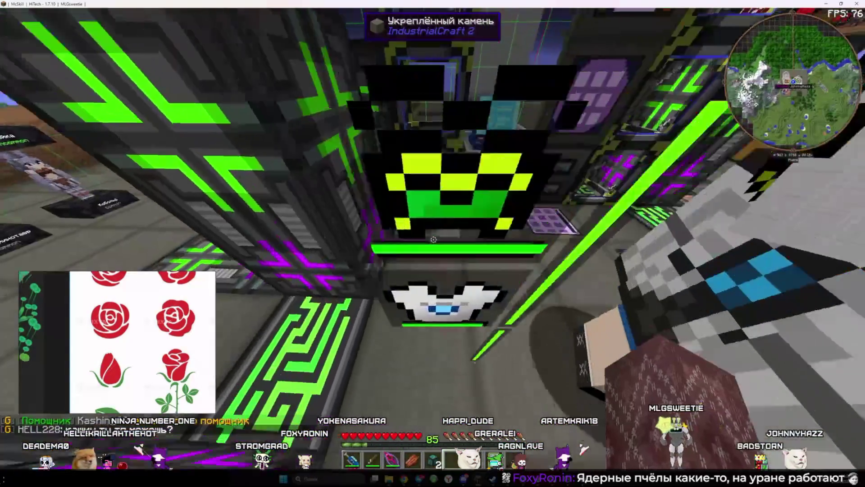
{"action": "key", "text": "w"}
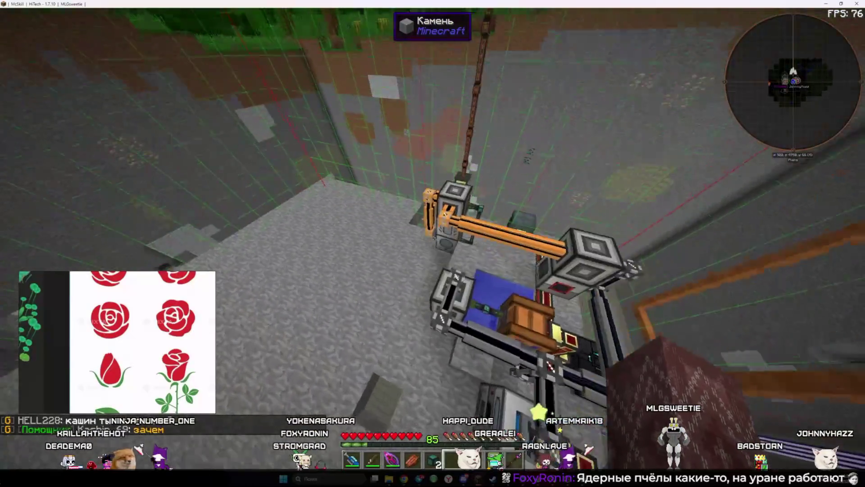
{"action": "key", "text": "shift"}
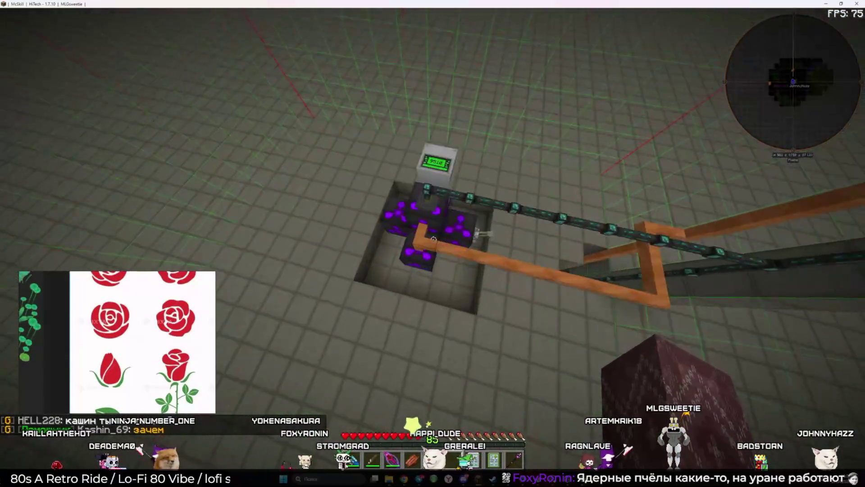
{"action": "key", "text": "s"}
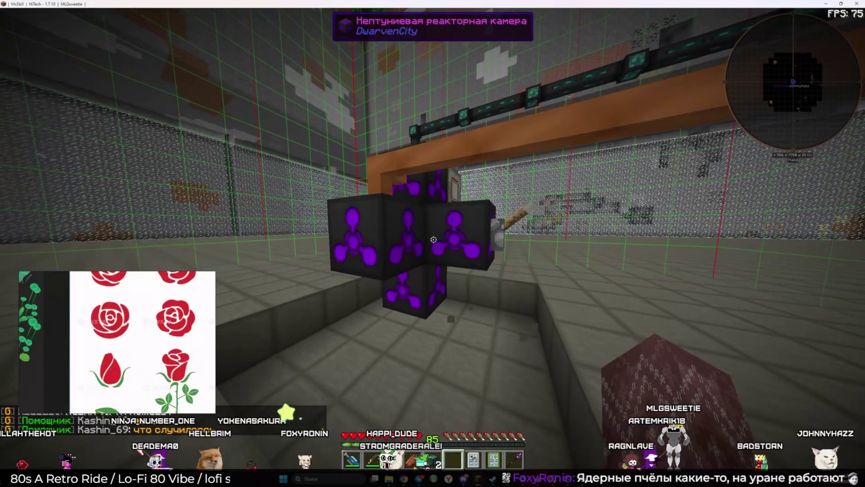
{"action": "right_click", "coordinate": [434, 239]}
{"action": "key", "text": "Escape"}
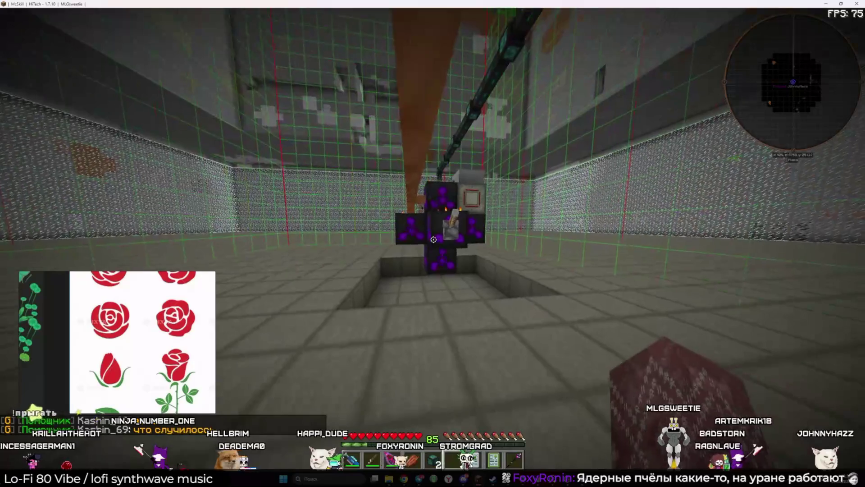
{"action": "key", "text": "w"}
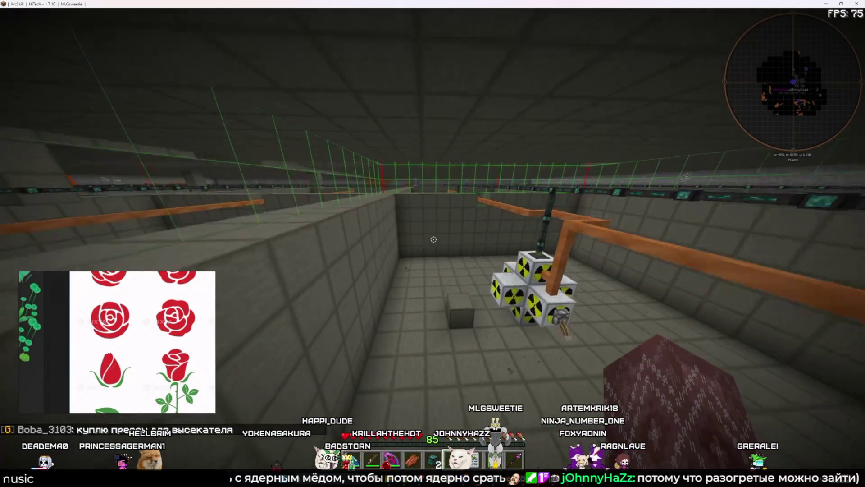
- Teleport from the reactor pit back to the base via the chat command menu
{"action": "scroll", "coordinate": [433, 243], "scroll_direction": "down", "scroll_amount": 2}
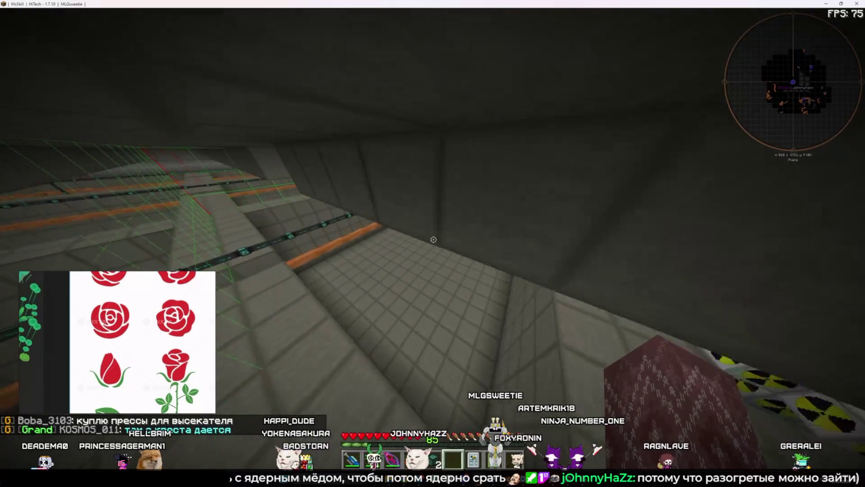
{"action": "scroll", "coordinate": [434, 239], "scroll_direction": "down", "scroll_amount": 1}
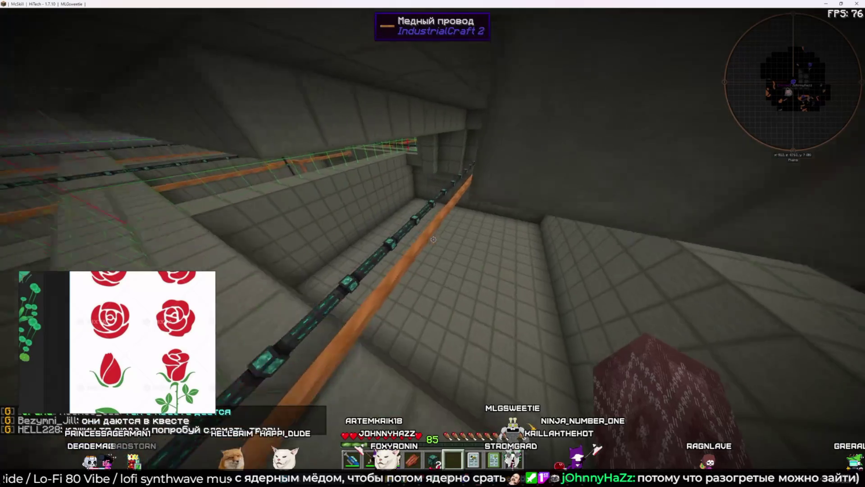
{"action": "key", "text": "t"}
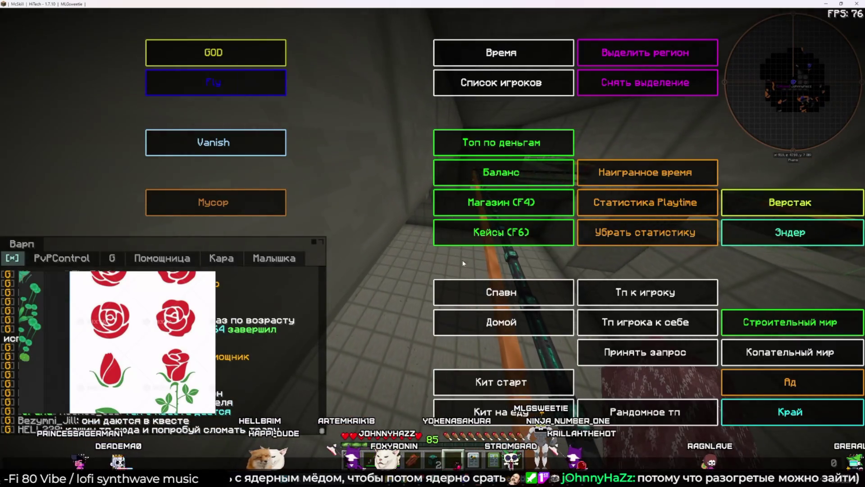
{"action": "left_click", "coordinate": [463, 322]}
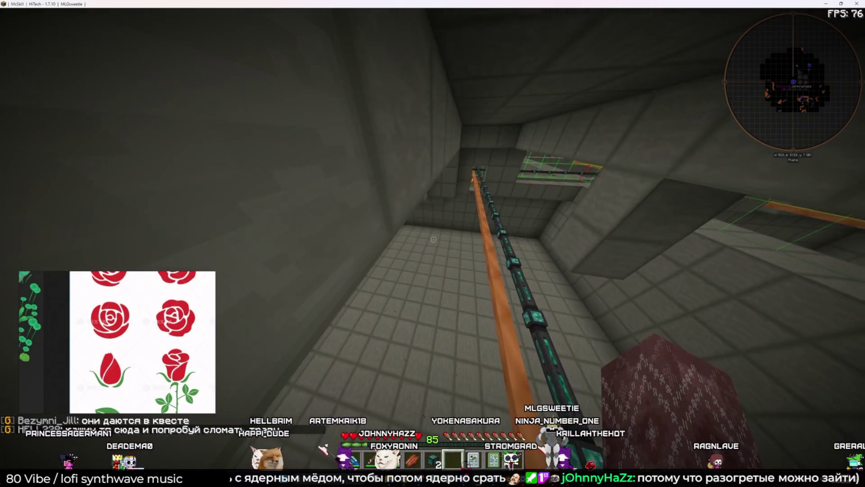
- Fly over the crop fields, chest towers and bee-hive structures, then switch to Krita
{"action": "key", "text": "w"}
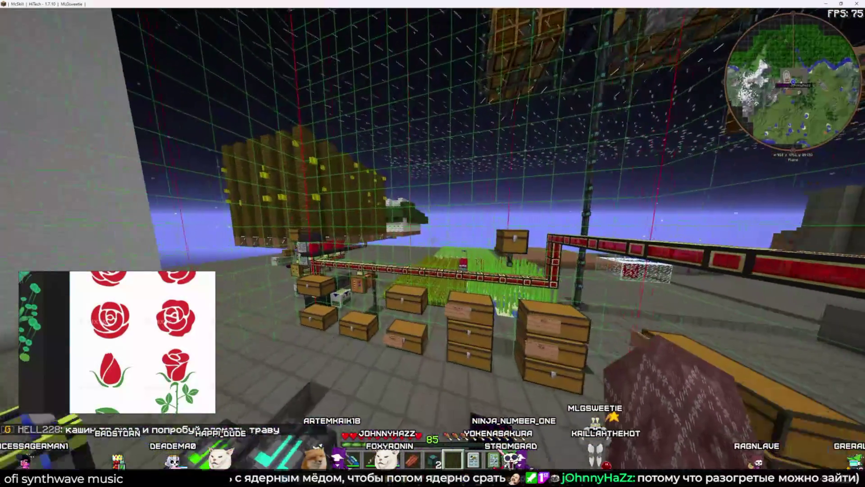
{"action": "key", "text": "w"}
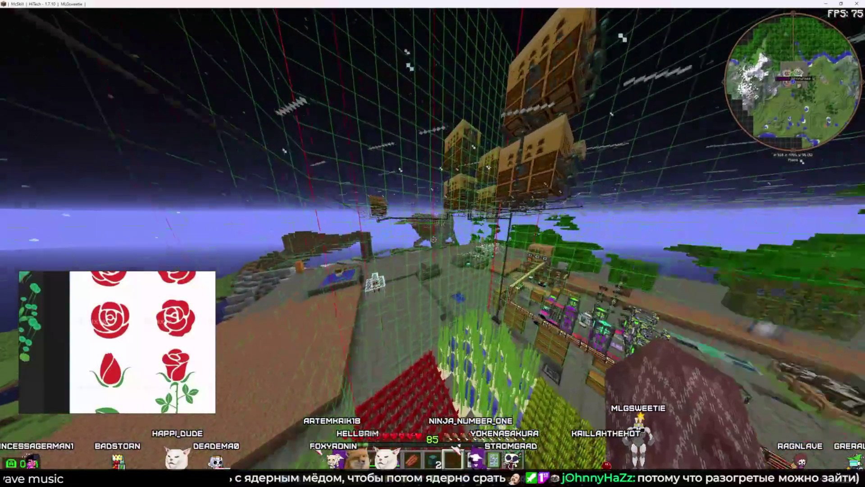
{"action": "key", "text": "w"}
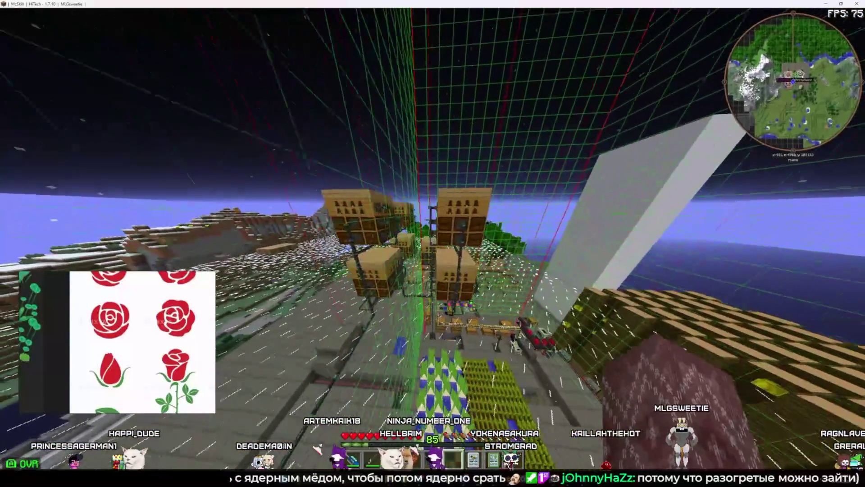
{"action": "key", "text": "w"}
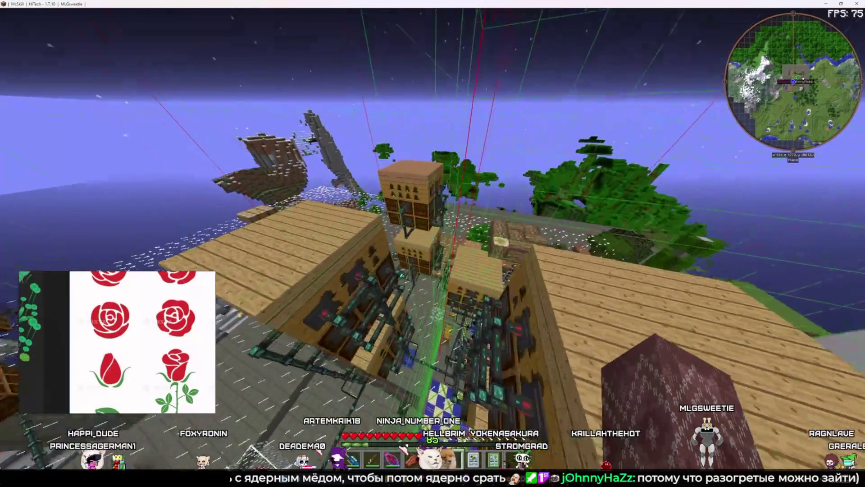
{"action": "key", "text": "w"}
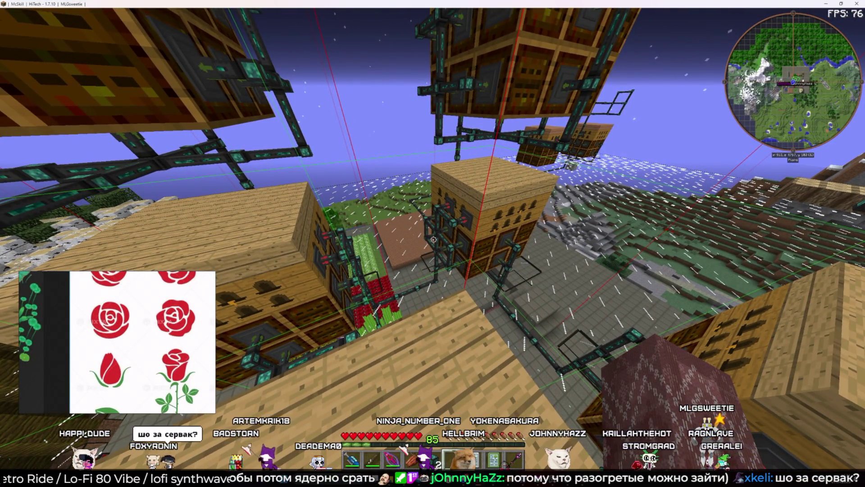
{"action": "key", "text": "alt+Tab"}
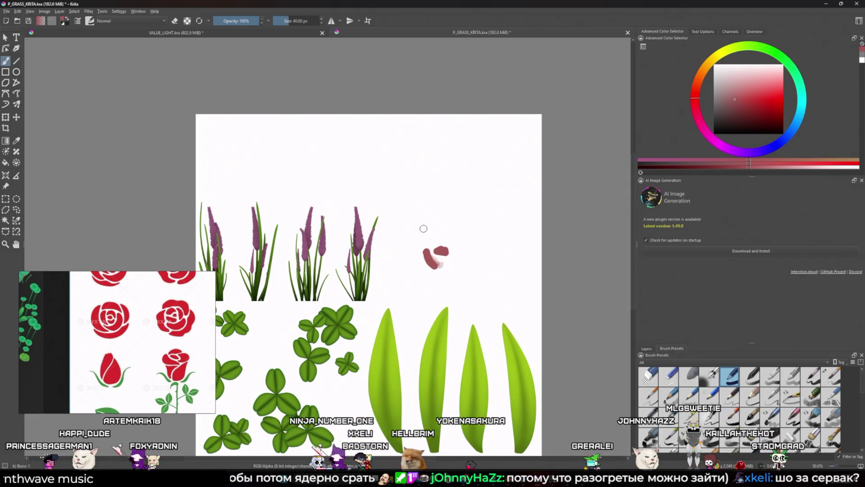
- Try brush presets from 7.5 px to about 197 px, ending on the 30.95 px brush
{"action": "left_click", "coordinate": [649, 397]}
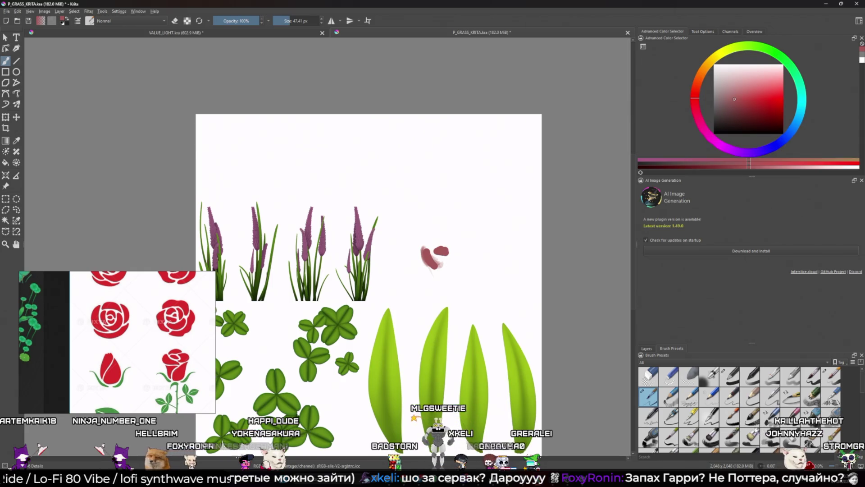
{"action": "left_click", "coordinate": [750, 416]}
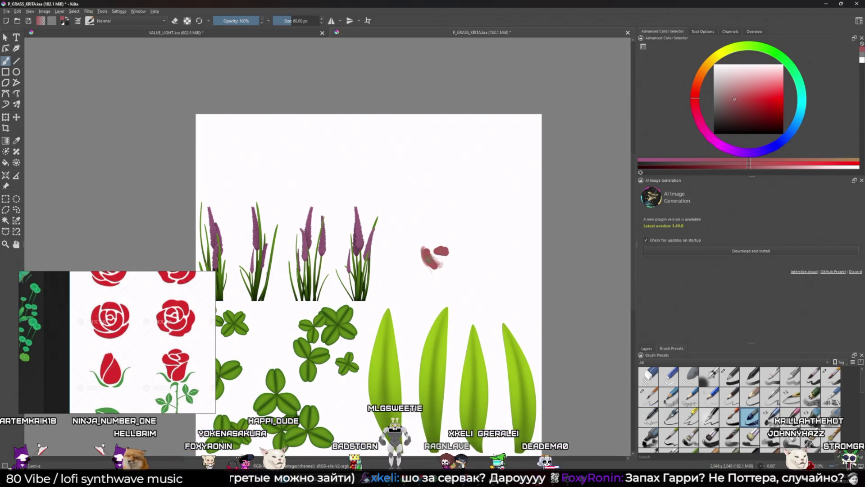
{"action": "left_click", "coordinate": [817, 382]}
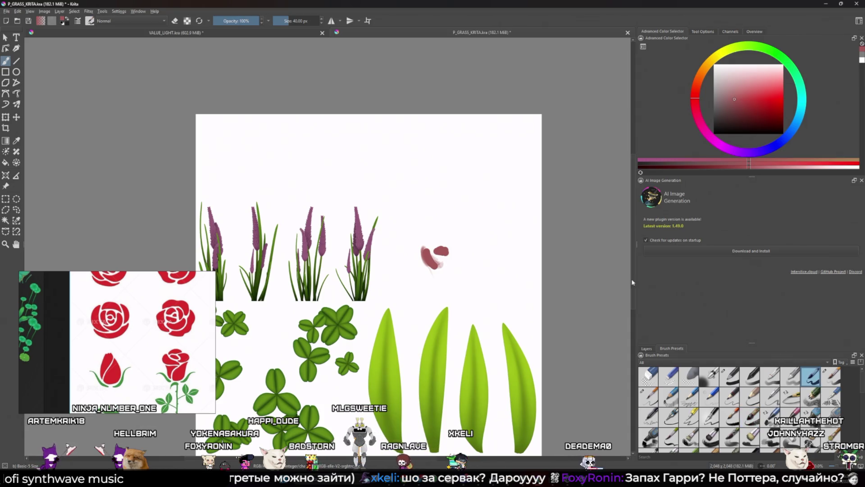
{"action": "left_click_drag", "start_coordinate": [423, 245], "coordinate": [433, 244], "text": "shift"}
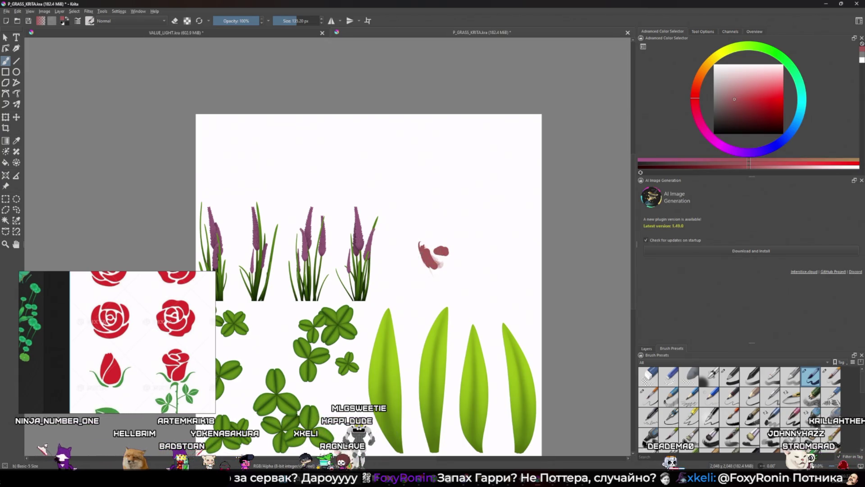
{"action": "mouse_move", "coordinate": [434, 257]}
{"action": "left_mouse_down"}
{"action": "mouse_move", "coordinate": [409, 247]}
{"action": "mouse_move", "coordinate": [439, 260]}
{"action": "left_mouse_up"}
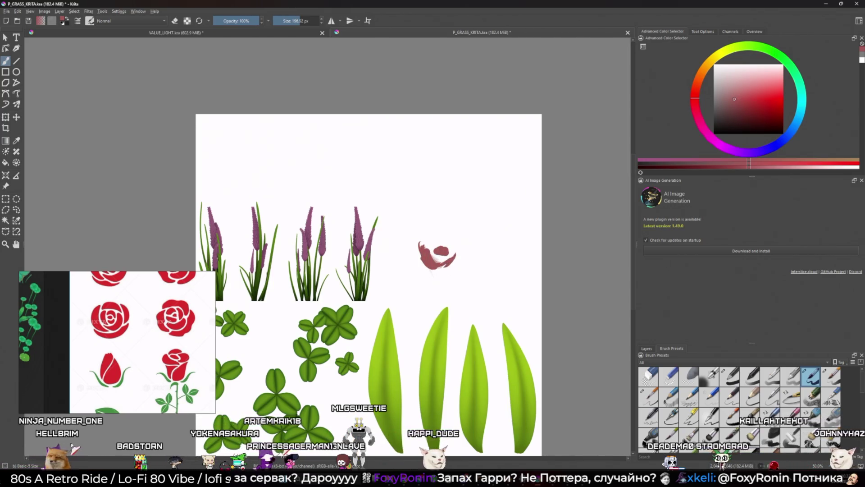
{"action": "left_click", "coordinate": [750, 376]}
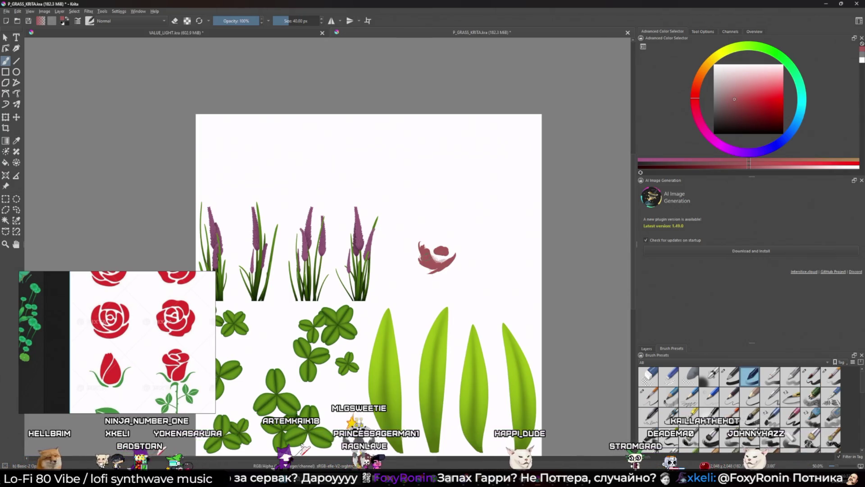
{"action": "left_click", "coordinate": [730, 376]}
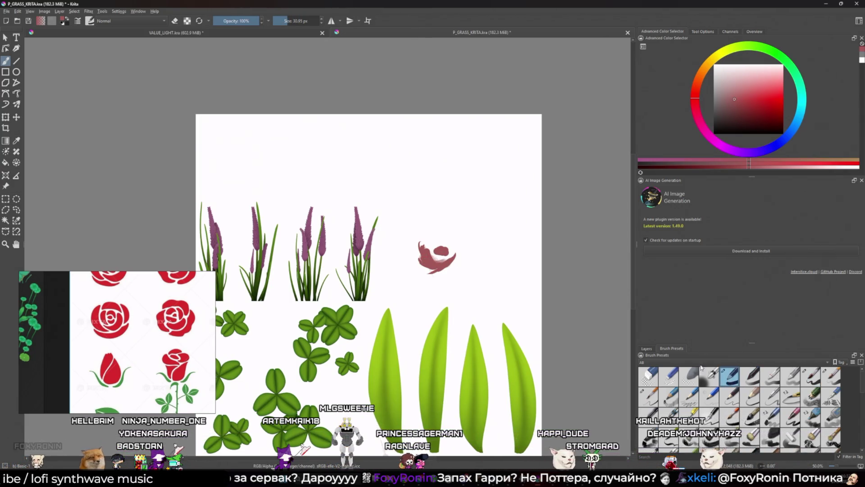
- Open the layer list and paint over the rough red rose sketch, toggling eraser mode
{"action": "key", "text": "e"}
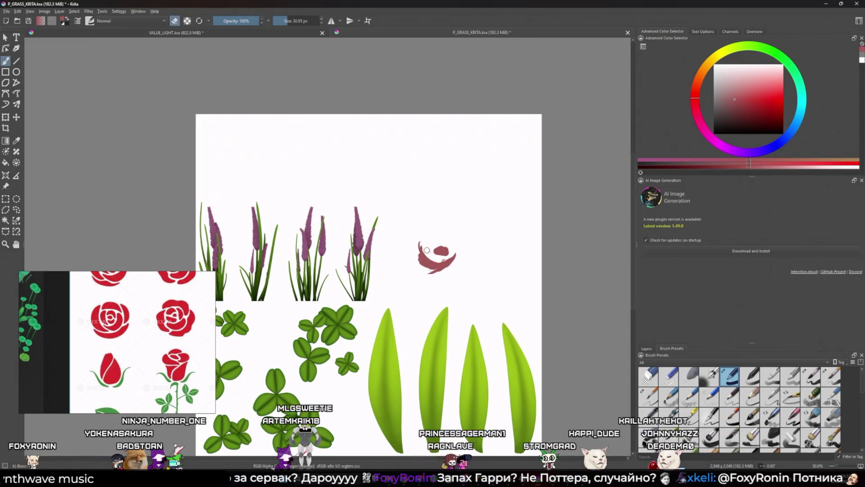
{"action": "key", "text": "e"}
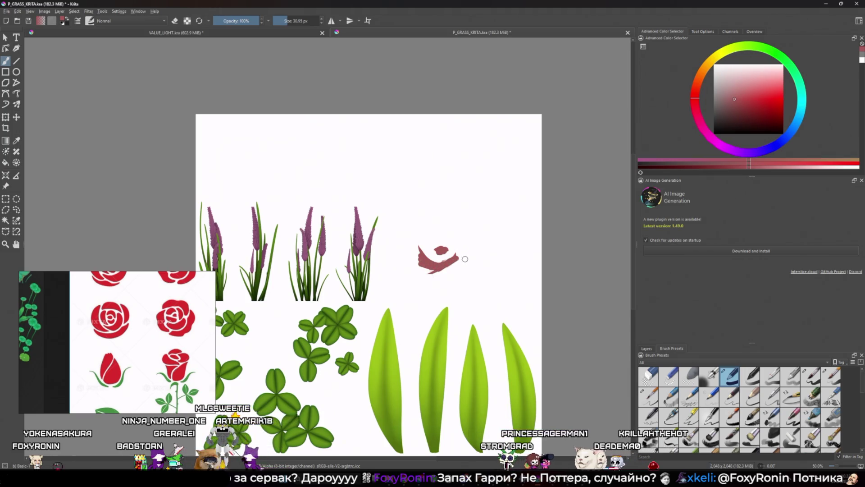
{"action": "left_click", "coordinate": [647, 349]}
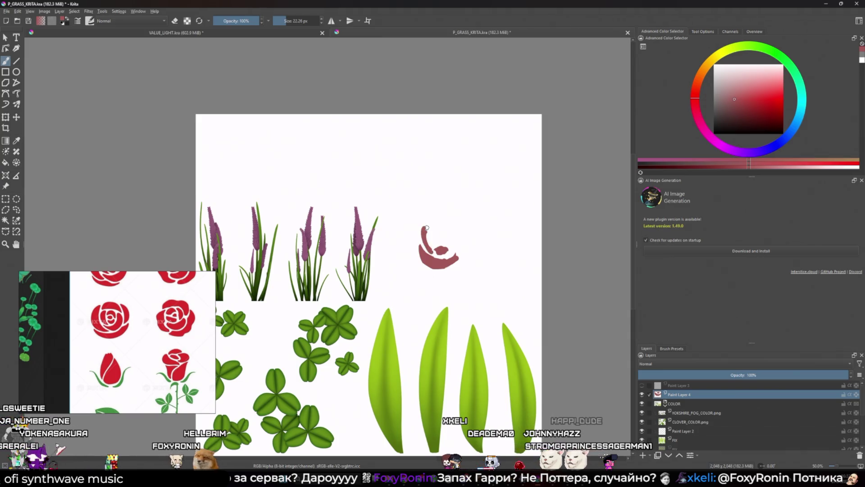
{"action": "key", "text": "e"}
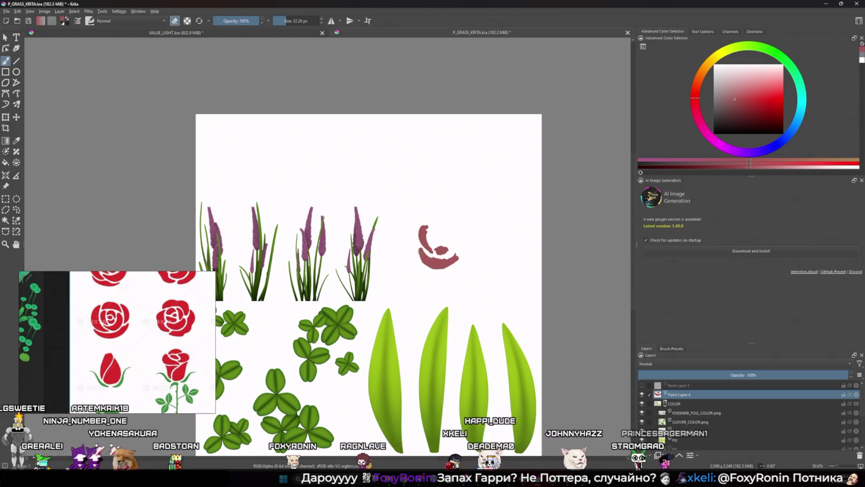
{"action": "key", "text": "e"}
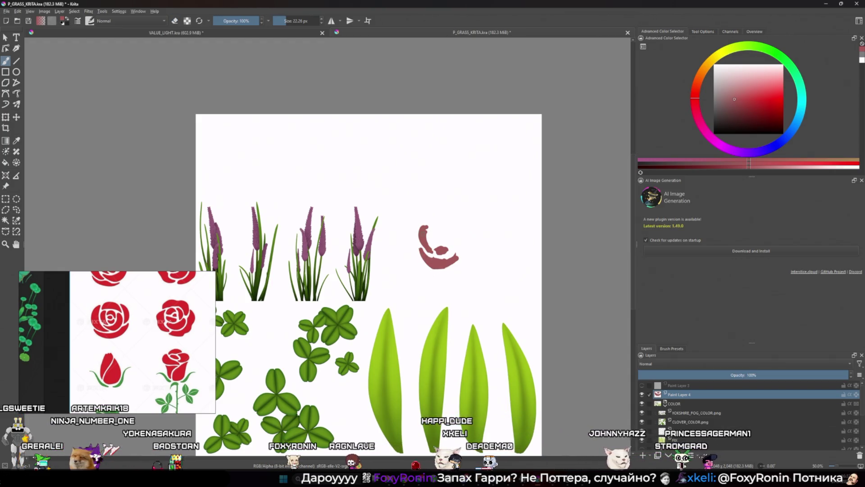
{"action": "key", "text": "e"}
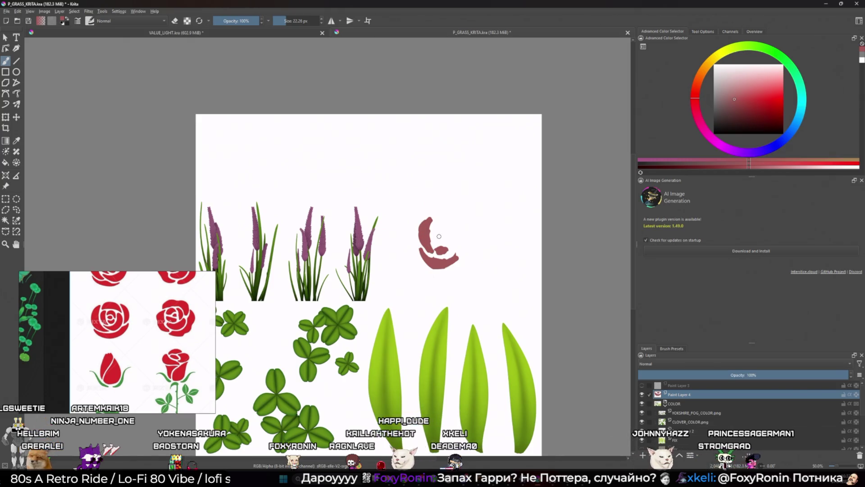
{"action": "key", "text": "e"}
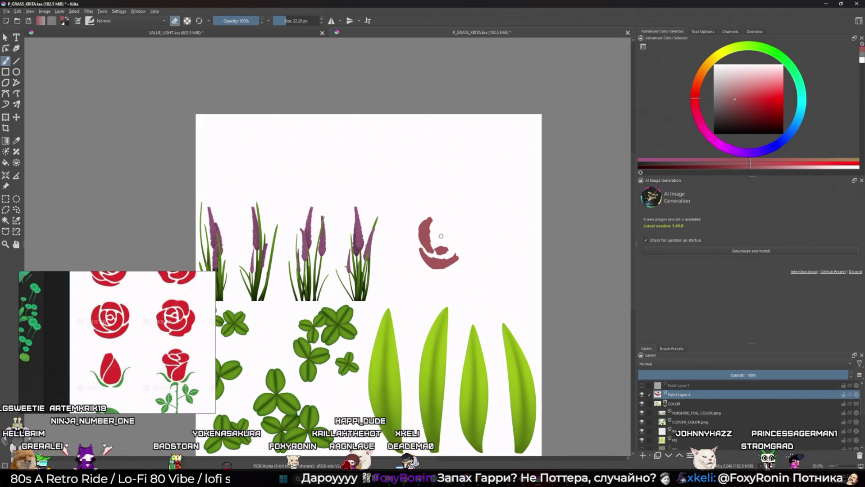
{"action": "left_click_drag", "start_coordinate": [439, 236], "coordinate": [443, 236]}
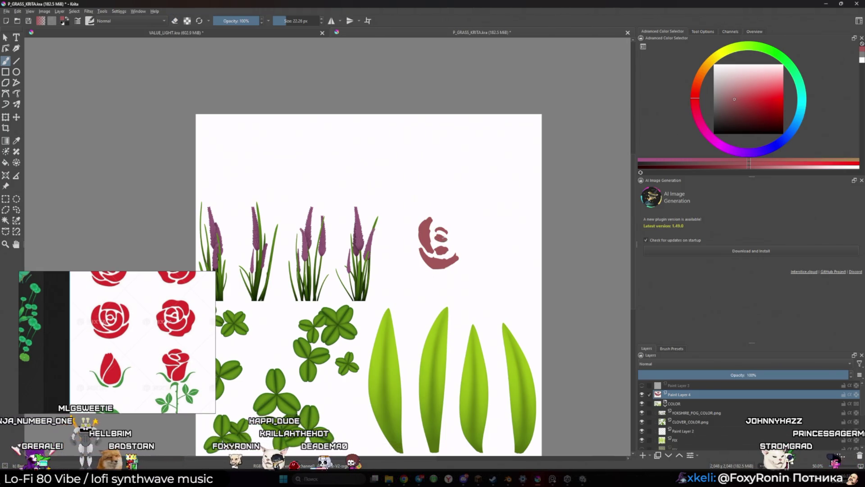
{"action": "mouse_move", "coordinate": [424, 224]}
{"action": "left_mouse_down"}
{"action": "mouse_move", "coordinate": [434, 234]}
{"action": "mouse_move", "coordinate": [432, 222]}
{"action": "left_mouse_up"}
- Enlarge the brush past 234 px and stamp a large pink circle beside the grass
{"action": "key", "text": "e"}
{"action": "key", "text": "bracketright"}
{"action": "left_click", "coordinate": [434, 252]}
{"action": "key", "text": "bracketleft"}
{"action": "key", "text": "bracketleft"}
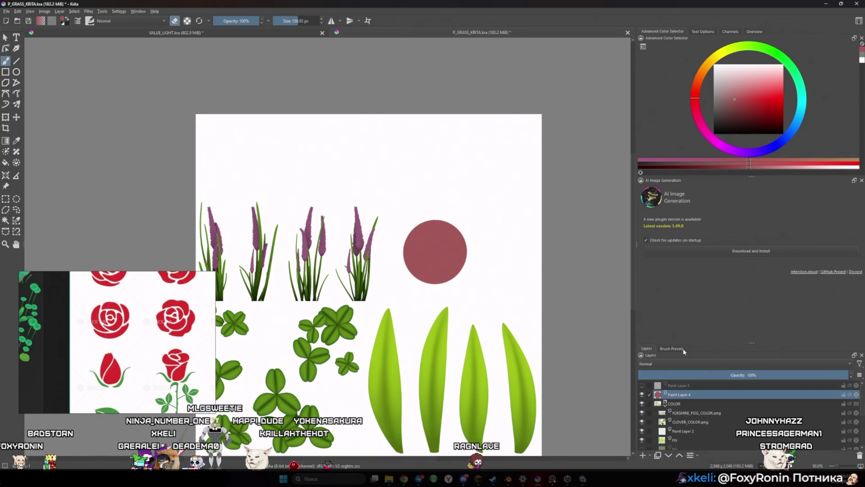
- With a 40 px eraser, carve curved highlights down the circle's right side and upper-left
{"action": "left_click", "coordinate": [684, 350]}
{"action": "left_click", "coordinate": [750, 376]}
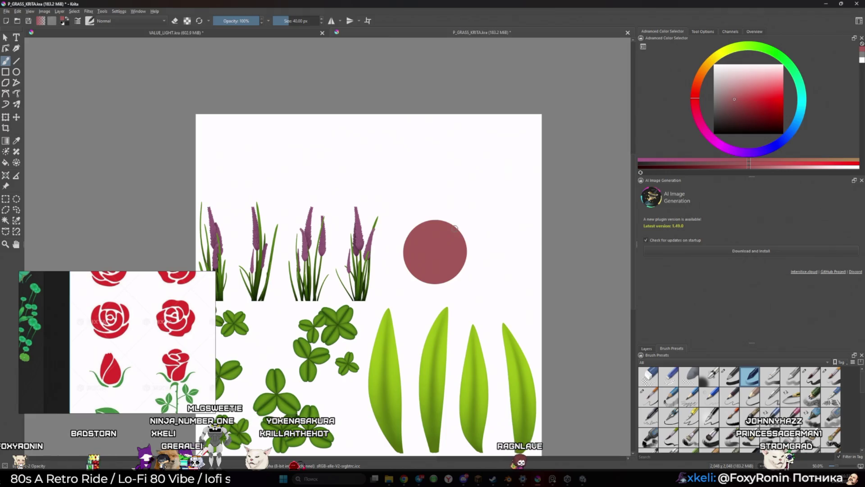
{"action": "key", "text": "e"}
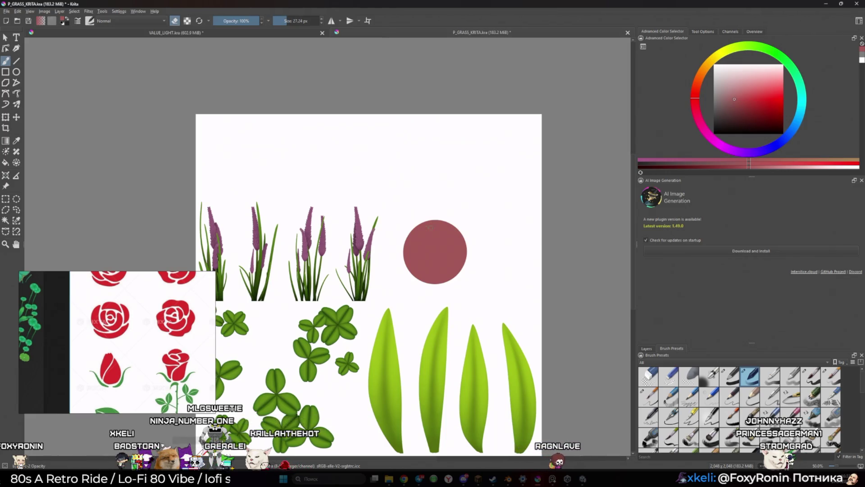
{"action": "left_click_drag", "start_coordinate": [445, 222], "coordinate": [451, 228]}
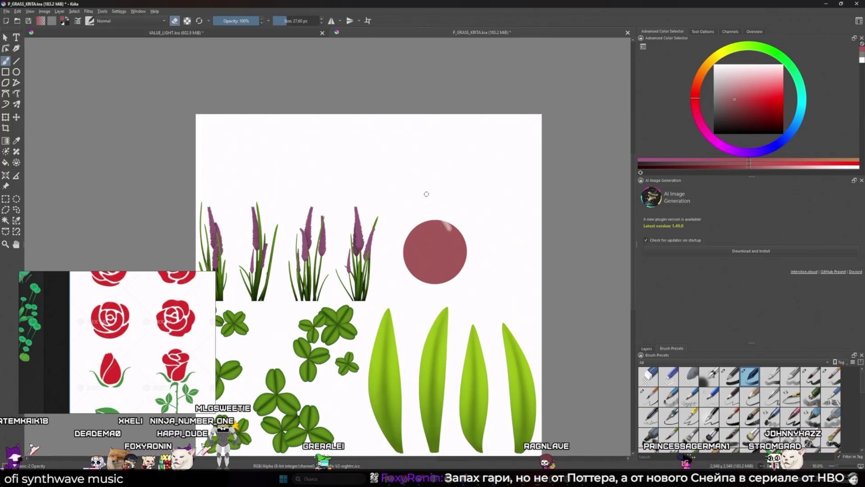
{"action": "left_click_drag", "start_coordinate": [444, 223], "coordinate": [454, 246]}
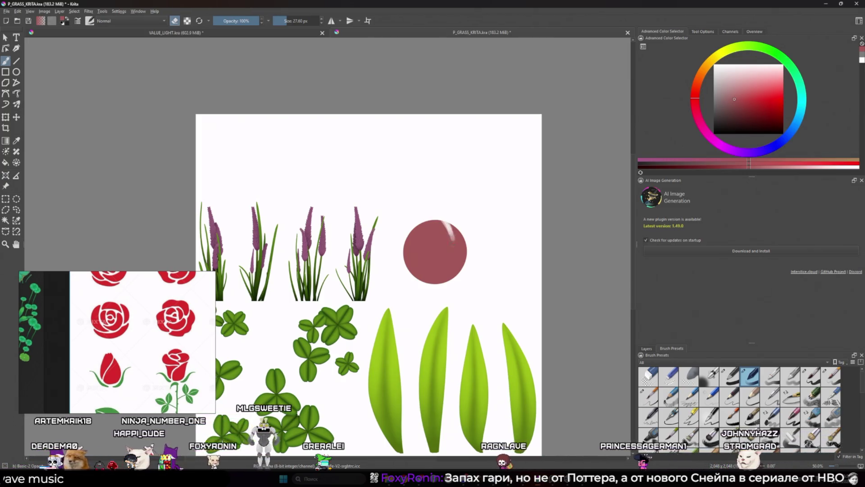
{"action": "key", "text": "bracketleft"}
{"action": "key", "text": "bracketleft"}
{"action": "key", "text": "bracketleft"}
{"action": "left_click_drag", "start_coordinate": [452, 234], "coordinate": [456, 254]}
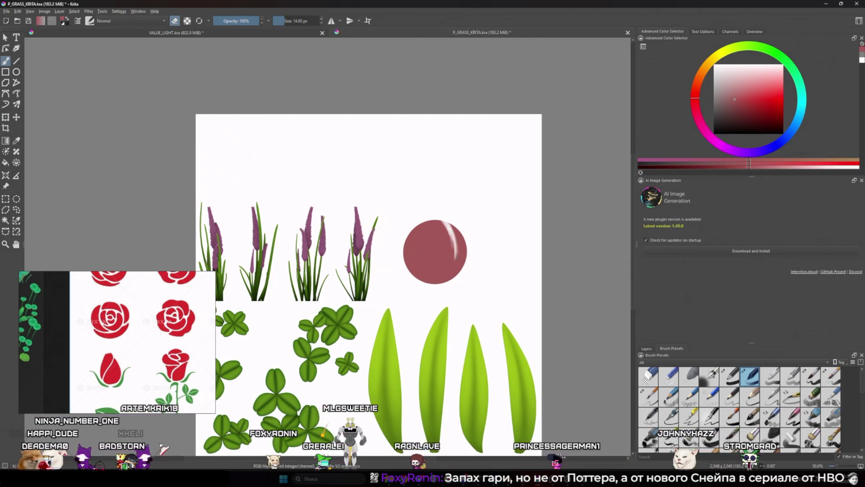
{"action": "left_click_drag", "start_coordinate": [465, 242], "coordinate": [456, 257]}
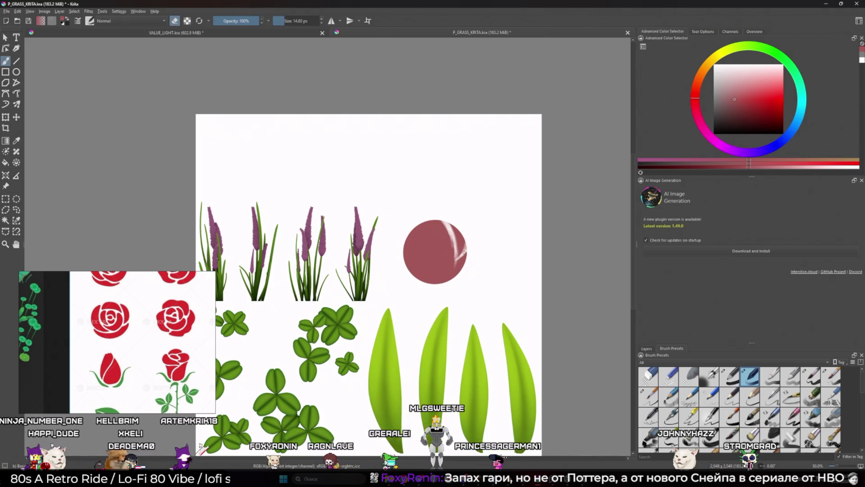
{"action": "key", "text": "bracketright"}
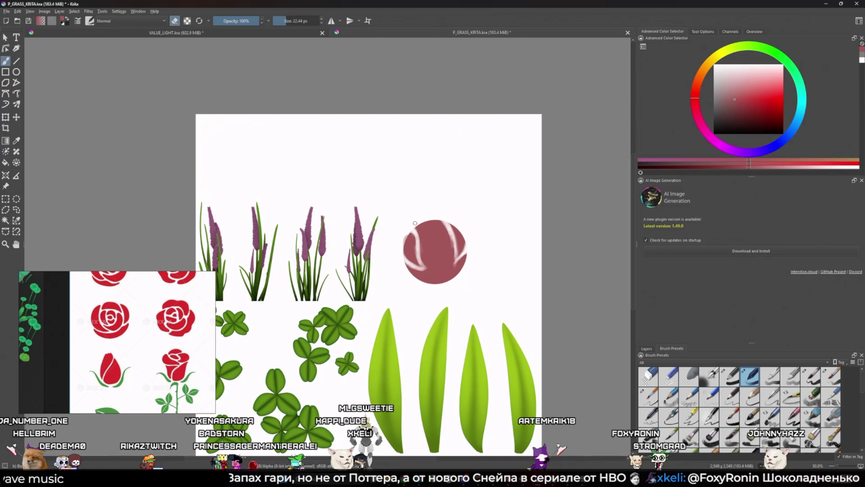
{"action": "left_click_drag", "start_coordinate": [416, 234], "coordinate": [453, 228]}
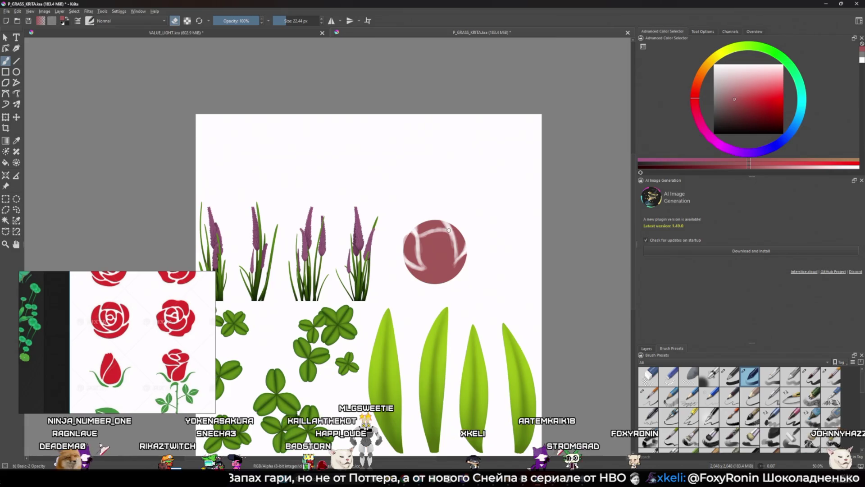
- Erase more pale petal curves into the pink circle, adjusting eraser size with [ and ]
{"action": "key", "text": "e"}
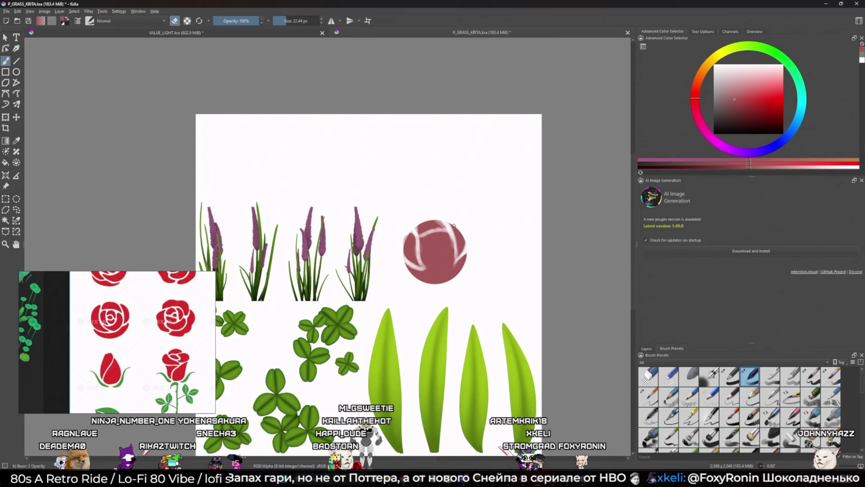
{"action": "key", "text": "e"}
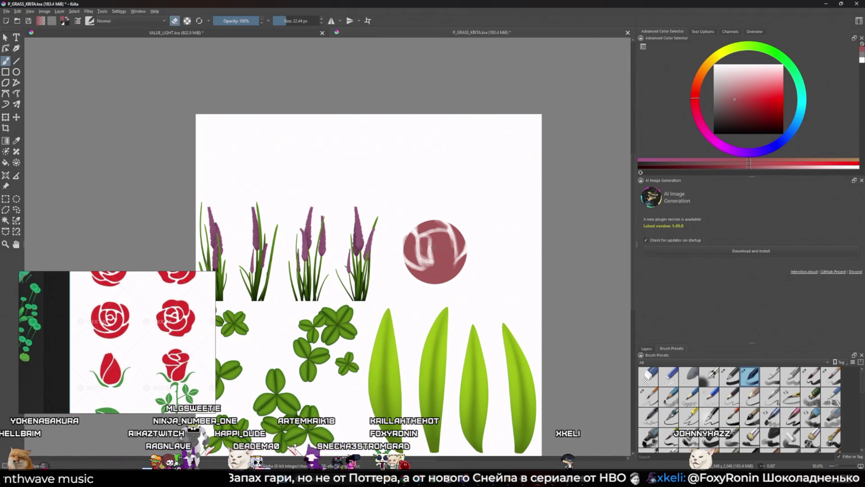
{"action": "left_click_drag", "start_coordinate": [434, 244], "coordinate": [441, 250]}
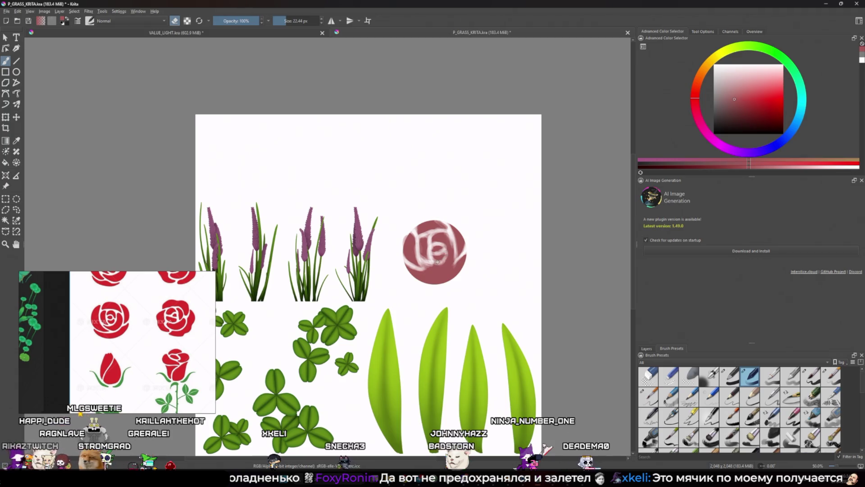
{"action": "key", "text": "bracketright"}
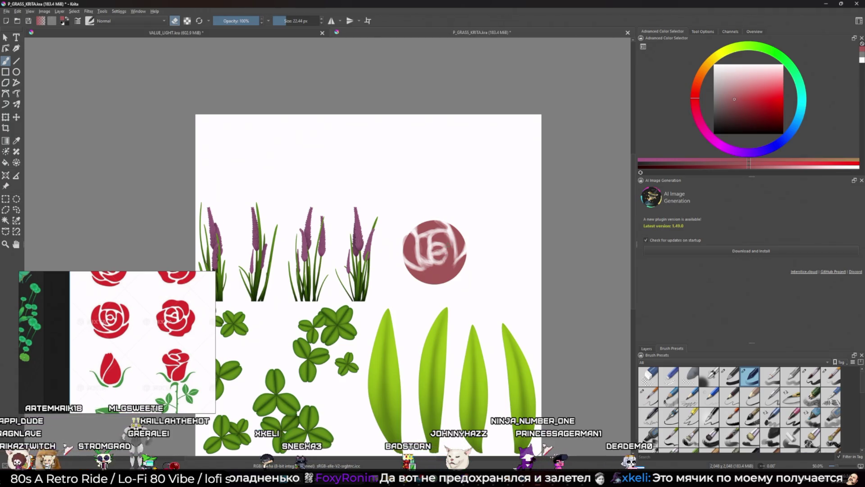
{"action": "key", "text": "bracketleft"}
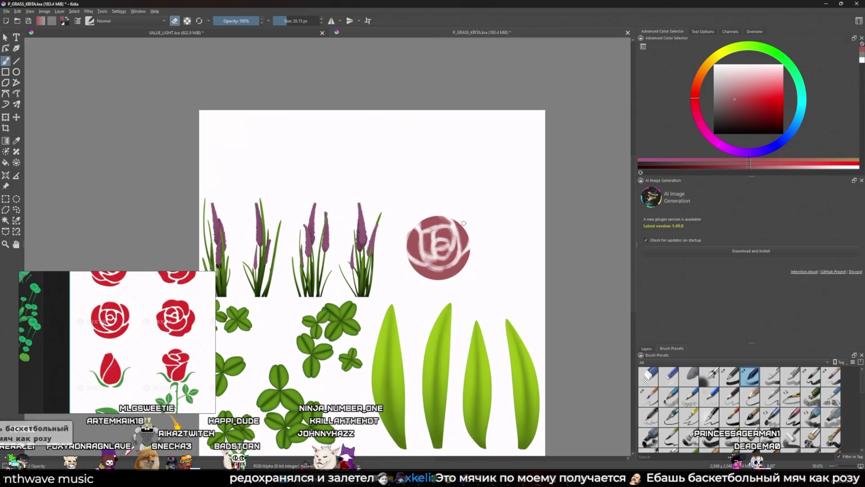
- Switch to the Basic-5 Size brush at about 205 px and set it to erase
{"action": "scroll", "coordinate": [426, 252], "scroll_direction": "up", "scroll_amount": 2}
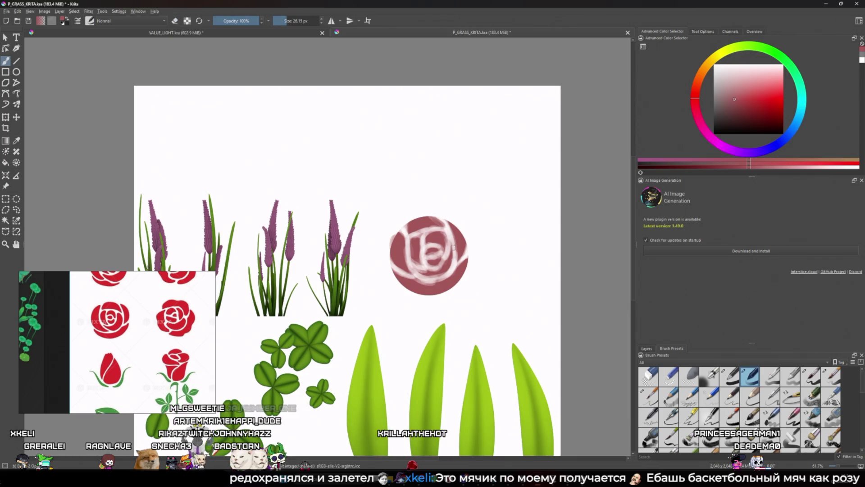
{"action": "key", "text": "e"}
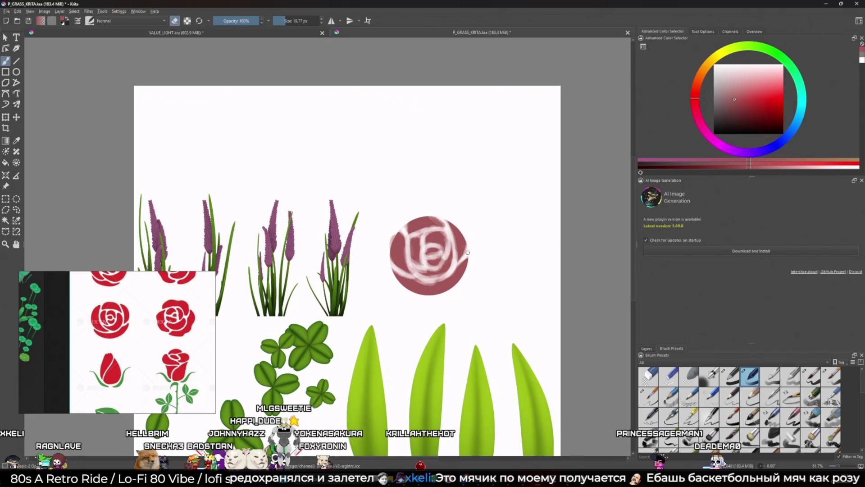
{"action": "key", "text": "e"}
{"action": "key", "text": "e"}
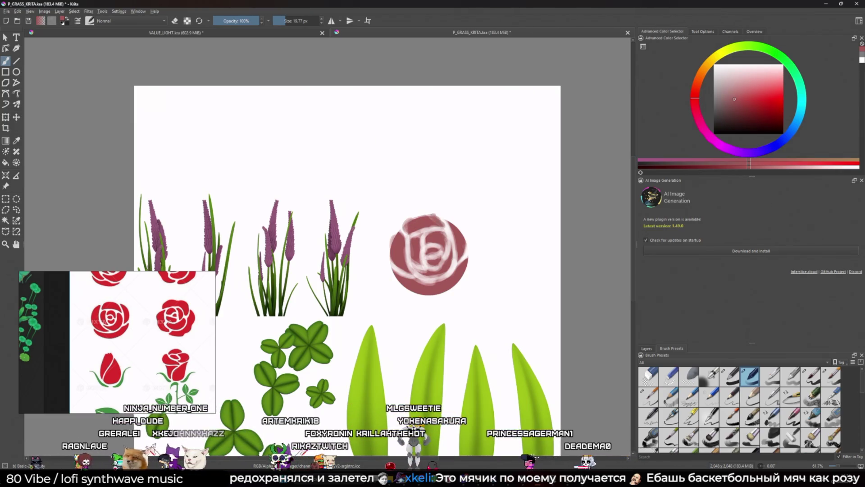
{"action": "key", "text": "slash"}
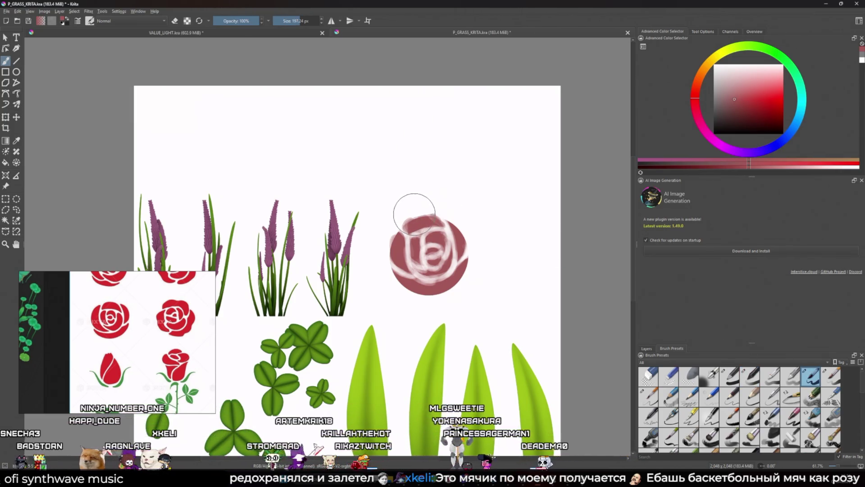
{"action": "key", "text": "bracketright"}
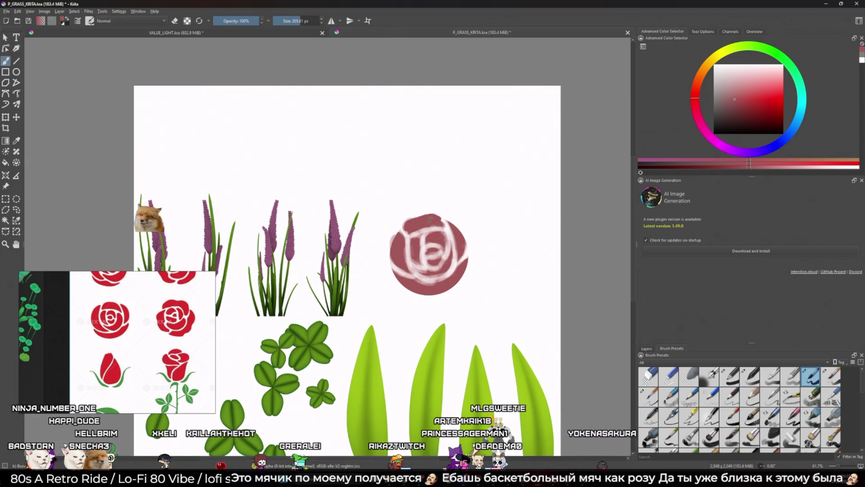
{"action": "key", "text": "e"}
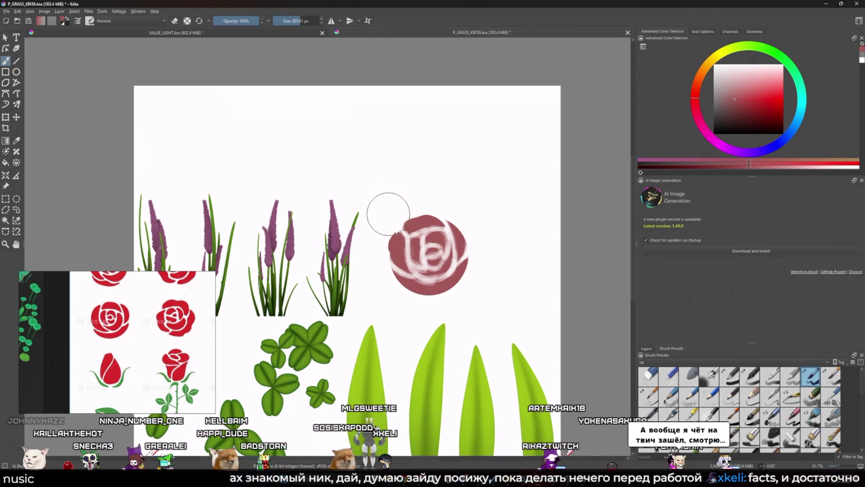
{"action": "key", "text": "e"}
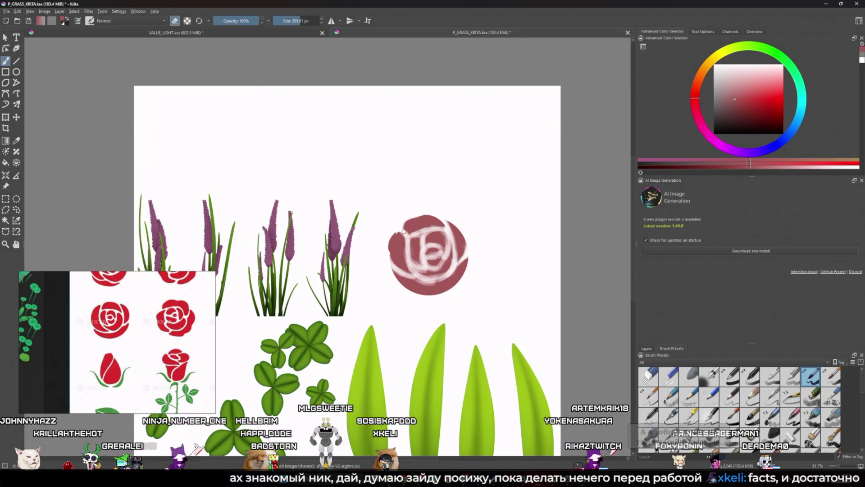
{"action": "key", "text": "e"}
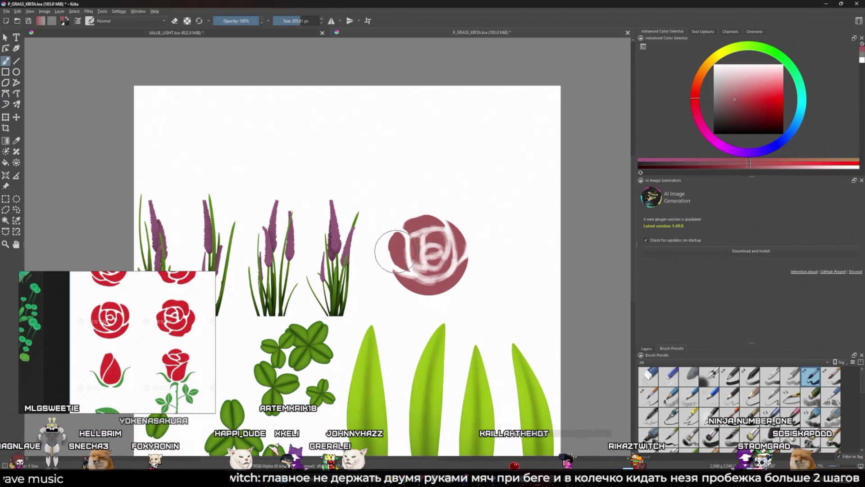
{"action": "key", "text": "e"}
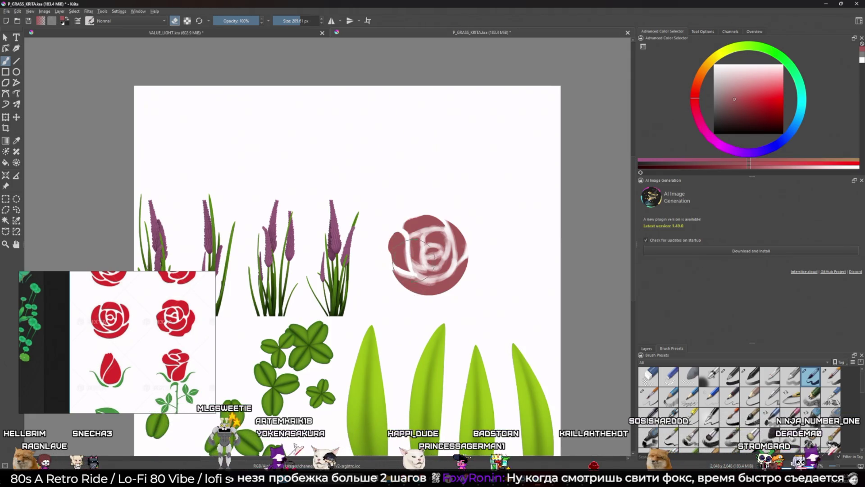
- Reshape the white petal strokes along the rose's lower-left edge, alternating eraser and paint modes
{"action": "mouse_move", "coordinate": [410, 264]}
{"action": "left_mouse_down"}
{"action": "mouse_move", "coordinate": [399, 273]}
{"action": "mouse_move", "coordinate": [405, 280]}
{"action": "mouse_move", "coordinate": [397, 270]}
{"action": "mouse_move", "coordinate": [411, 271]}
{"action": "left_mouse_up"}
{"action": "key", "text": "e"}
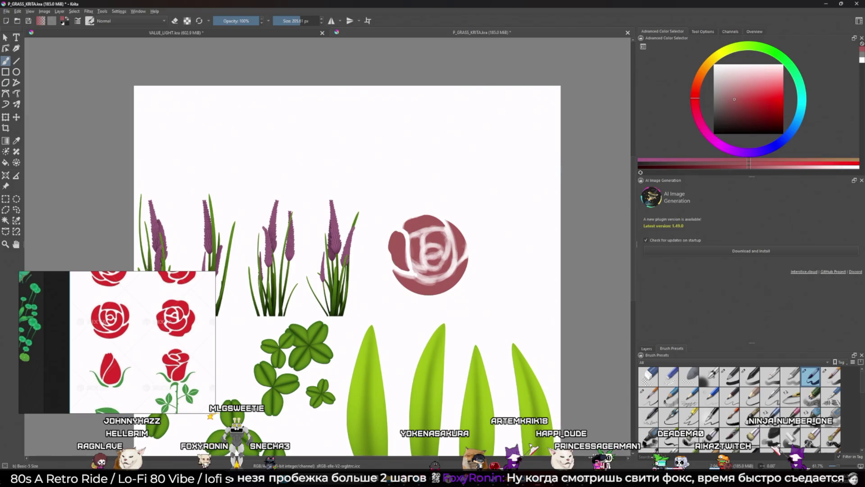
{"action": "key", "text": "e"}
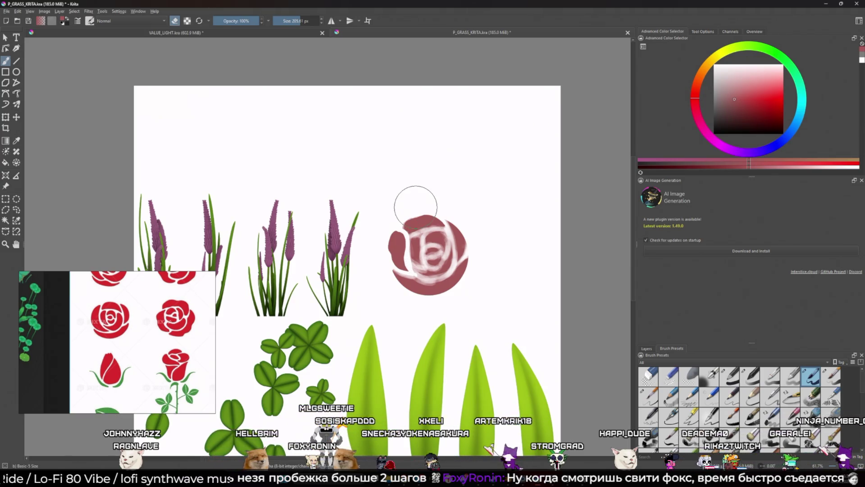
{"action": "key", "text": "e"}
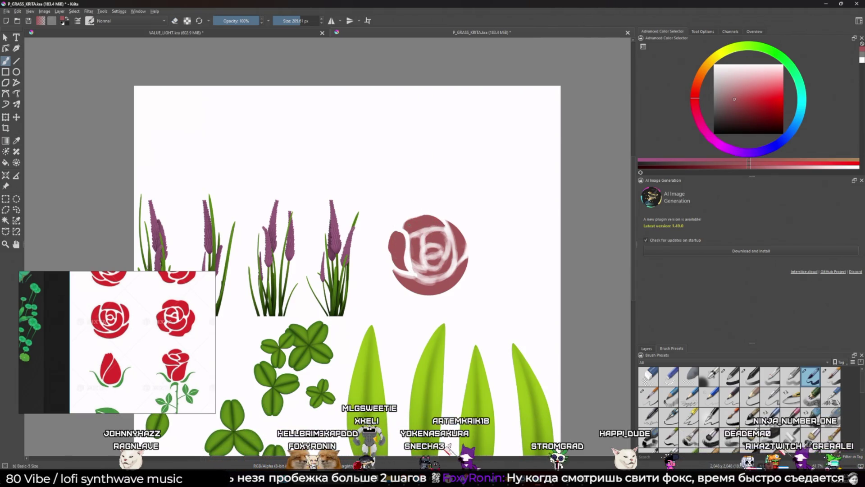
{"action": "key", "text": "e"}
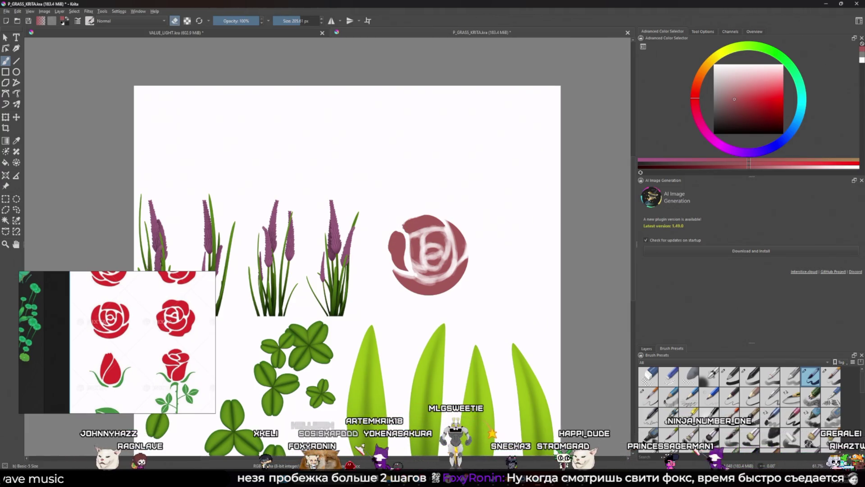
- Discard a trial erase stroke along the rose's top edge, leaving eraser mode on
{"action": "left_click_drag", "start_coordinate": [402, 229], "coordinate": [408, 219]}
{"action": "key", "text": "ctrl+z"}
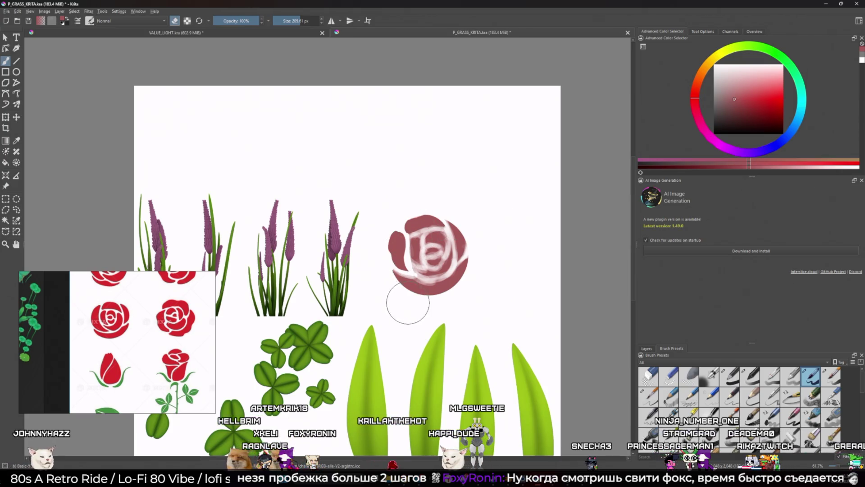
{"action": "key", "text": "e"}
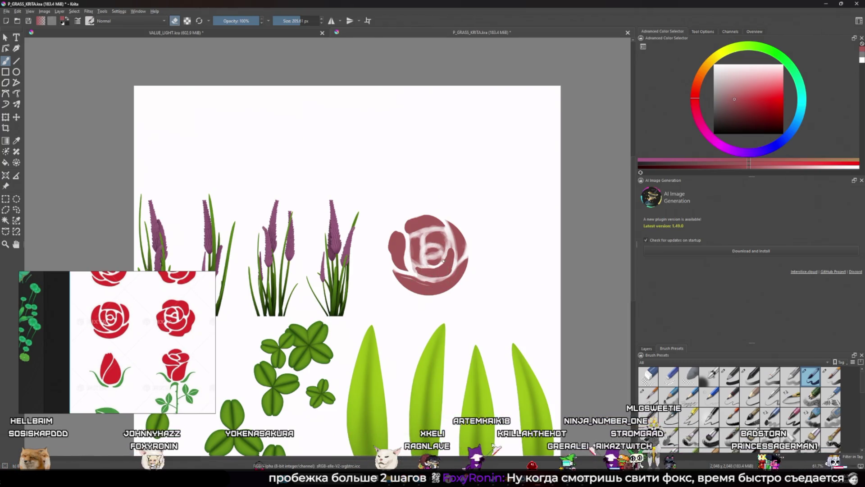
{"action": "key", "text": "e"}
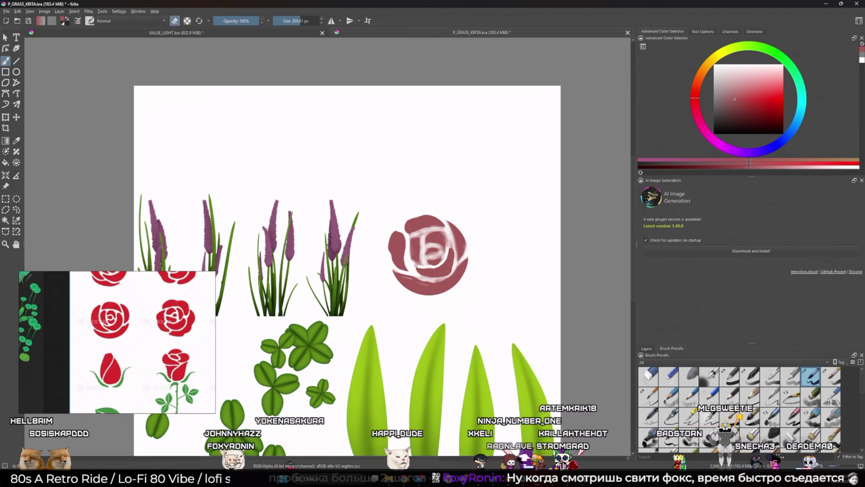
- Try a faint 10 px brush with a zigzag stroke below the rose, then undo it
{"action": "scroll", "coordinate": [456, 263], "scroll_direction": "down", "scroll_amount": 5}
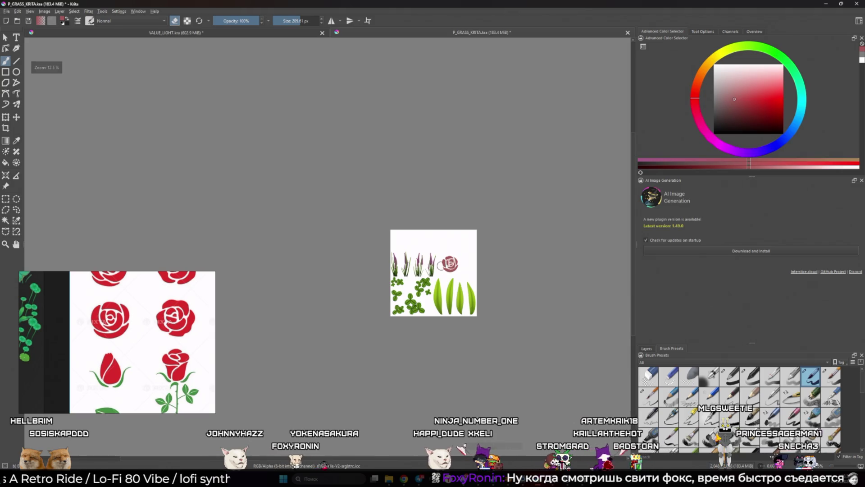
{"action": "scroll", "coordinate": [450, 263], "scroll_direction": "up", "scroll_amount": 5}
{"action": "scroll", "coordinate": [527, 314], "scroll_direction": "up", "scroll_amount": 2}
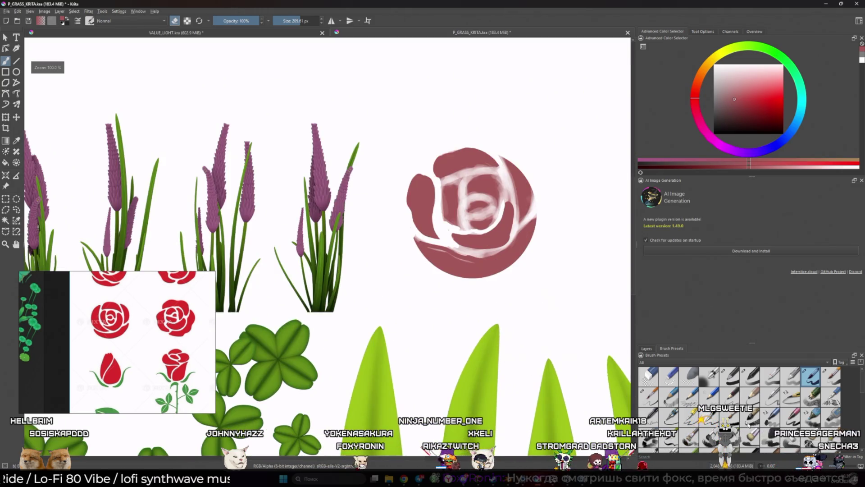
{"action": "key", "text": "/"}
{"action": "mouse_move", "coordinate": [558, 247]}
{"action": "left_mouse_down"}
{"action": "mouse_move", "coordinate": [518, 270]}
{"action": "mouse_move", "coordinate": [523, 306]}
{"action": "left_mouse_up"}
{"action": "key", "text": "ctrl+z"}
- Test Ink-4 Pen Rough and the large Ink-3 Gpen beside the rose, undoing each stroke
{"action": "key", "text": "slash"}
{"action": "mouse_move", "coordinate": [570, 247]}
{"action": "left_mouse_down"}
{"action": "mouse_move", "coordinate": [493, 305]}
{"action": "mouse_move", "coordinate": [507, 283]}
{"action": "left_mouse_up"}
{"action": "key", "text": "ctrl+z"}
{"action": "key", "text": "ctrl+z"}
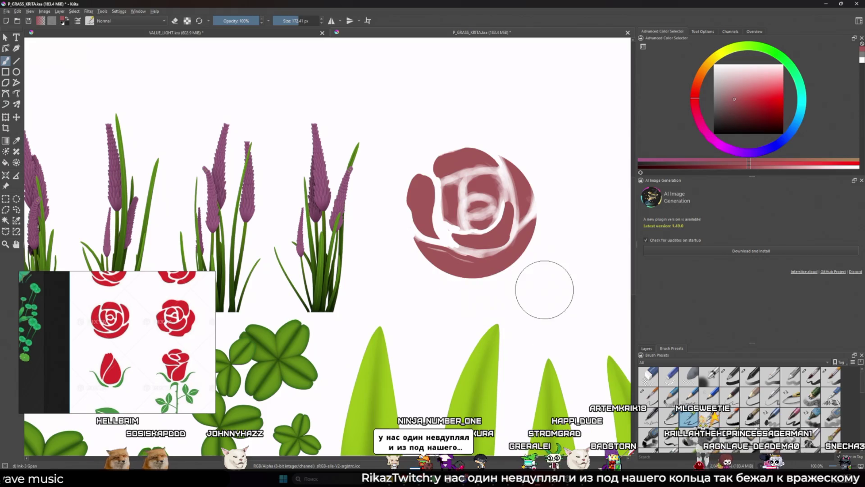
{"action": "left_click_drag", "start_coordinate": [589, 246], "coordinate": [561, 320]}
{"action": "key", "text": "ctrl+z"}
{"action": "left_click_drag", "start_coordinate": [552, 242], "coordinate": [500, 270]}
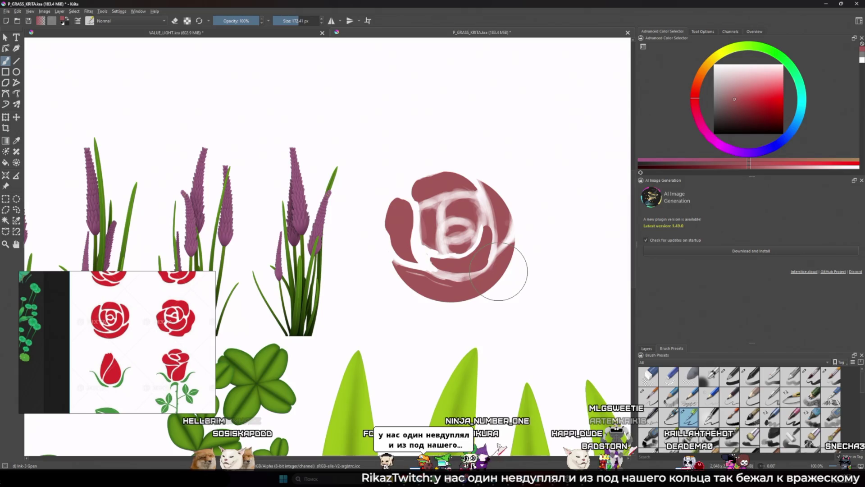
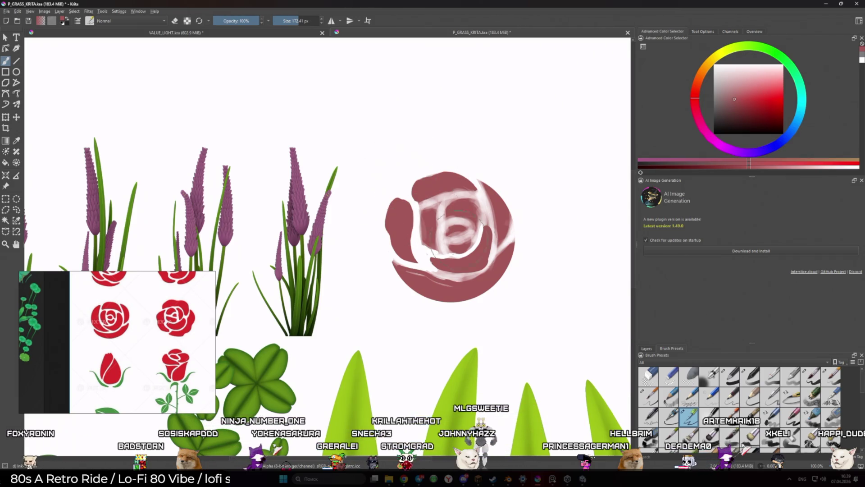
- Shrink the brush and paint rose colour over the white streak at the lower left
{"action": "key", "text": "e"}
{"action": "key", "text": "bracketleft"}
{"action": "key", "text": "bracketleft"}
{"action": "key", "text": "bracketleft"}
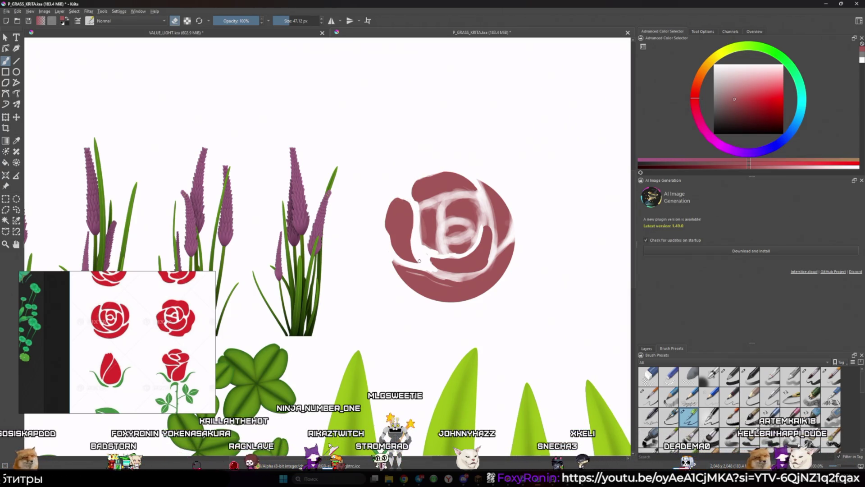
{"action": "key", "text": "e"}
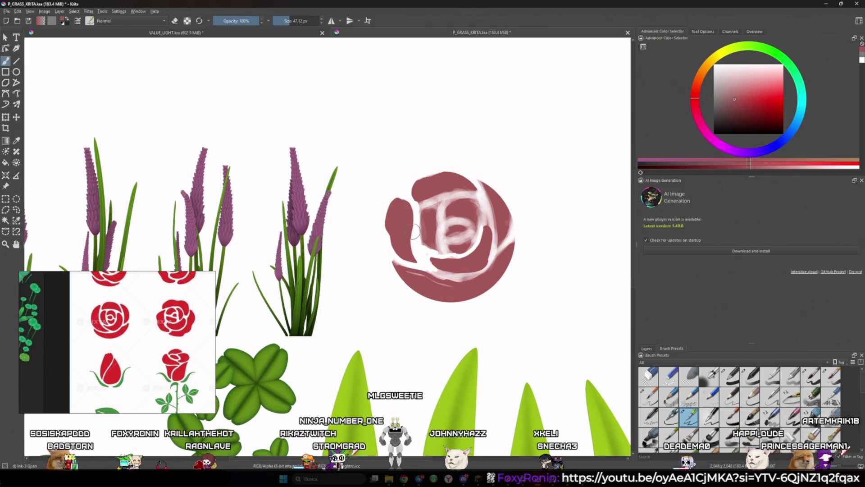
{"action": "left_click_drag", "start_coordinate": [405, 269], "coordinate": [411, 254]}
- Tidy the rose's left edge and sketch a red stroke above-right of the rose
{"action": "key", "text": "e"}
{"action": "key", "text": "e"}
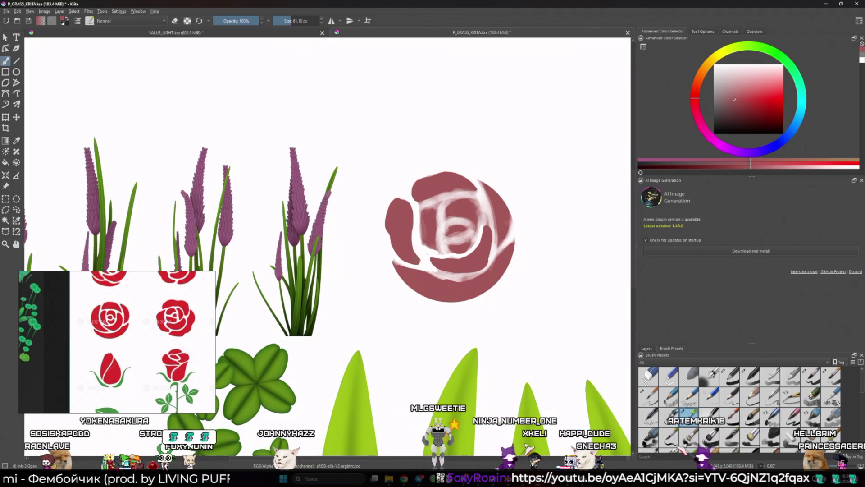
{"action": "key", "text": "e"}
{"action": "left_click_drag", "start_coordinate": [387, 237], "coordinate": [392, 251]}
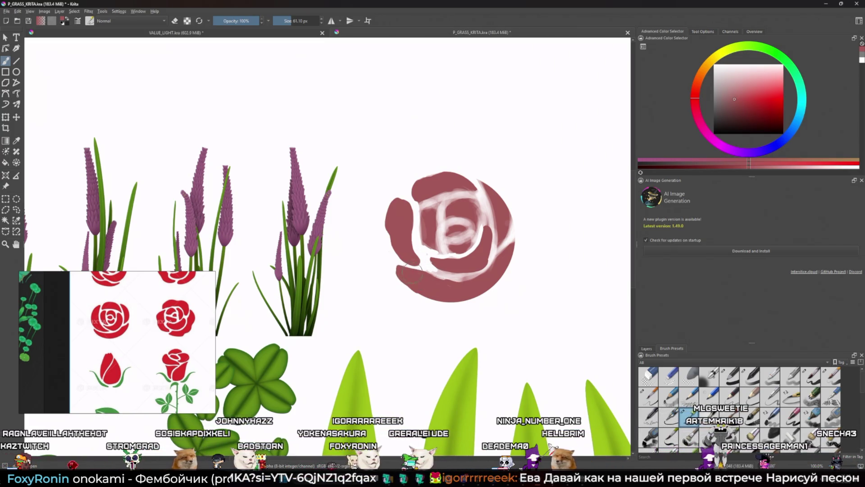
{"action": "mouse_move", "coordinate": [573, 151]}
{"action": "left_mouse_down"}
{"action": "mouse_move", "coordinate": [492, 199]}
{"action": "mouse_move", "coordinate": [496, 171]}
{"action": "mouse_move", "coordinate": [510, 211]}
{"action": "mouse_move", "coordinate": [467, 205]}
{"action": "left_mouse_up"}
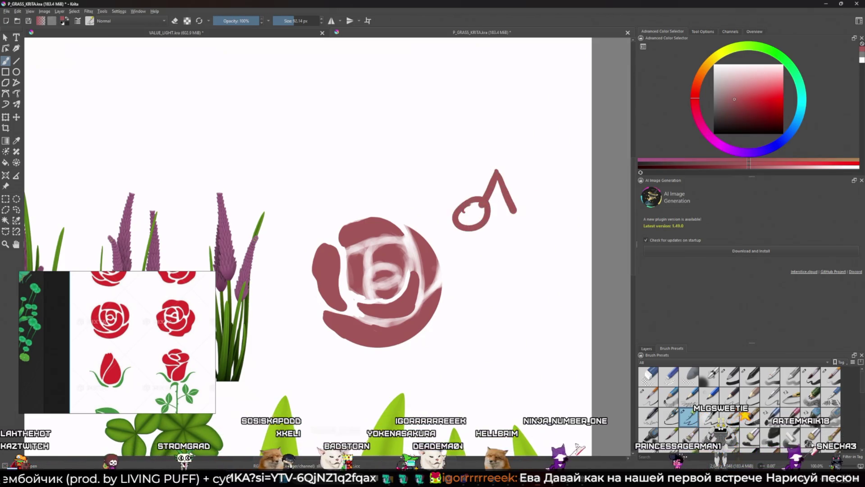
{"action": "left_click", "coordinate": [788, 59]}
{"action": "left_click", "coordinate": [765, 88]}
{"action": "left_click_drag", "start_coordinate": [498, 174], "coordinate": [523, 161]}
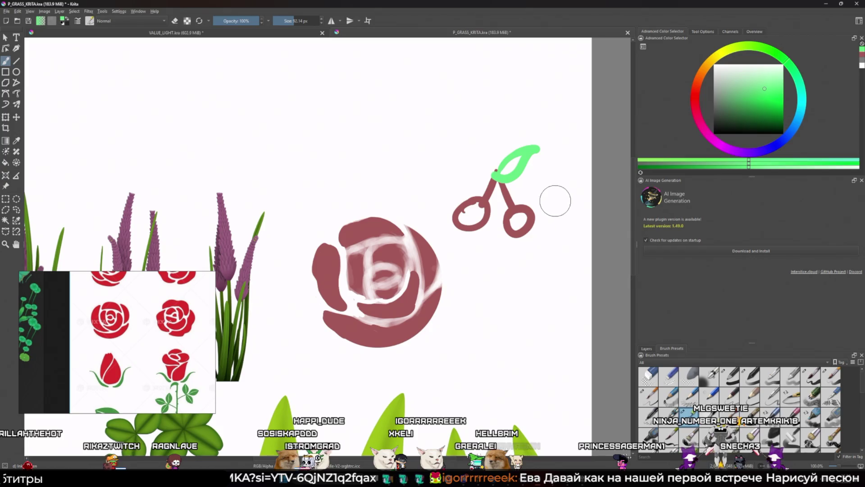
{"action": "key", "text": "ctrl+z"}
{"action": "key", "text": "ctrl+z"}
{"action": "key", "text": "ctrl+z"}
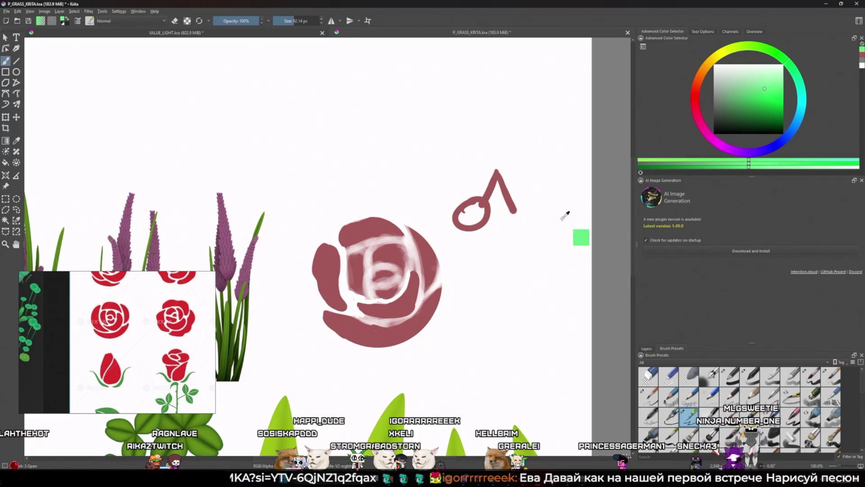
{"action": "left_click_drag", "start_coordinate": [472, 268], "coordinate": [540, 233]}
{"action": "left_click", "coordinate": [484, 300], "text": "ctrl"}
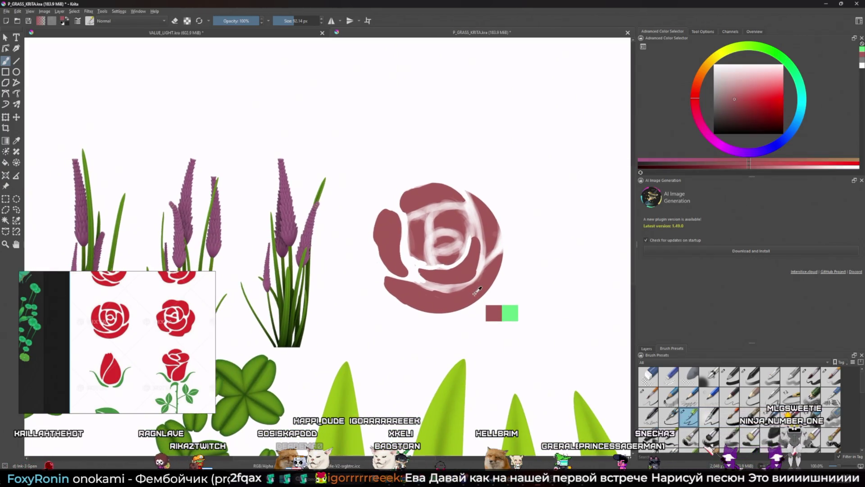
{"action": "left_click_drag", "start_coordinate": [464, 261], "coordinate": [500, 238]}
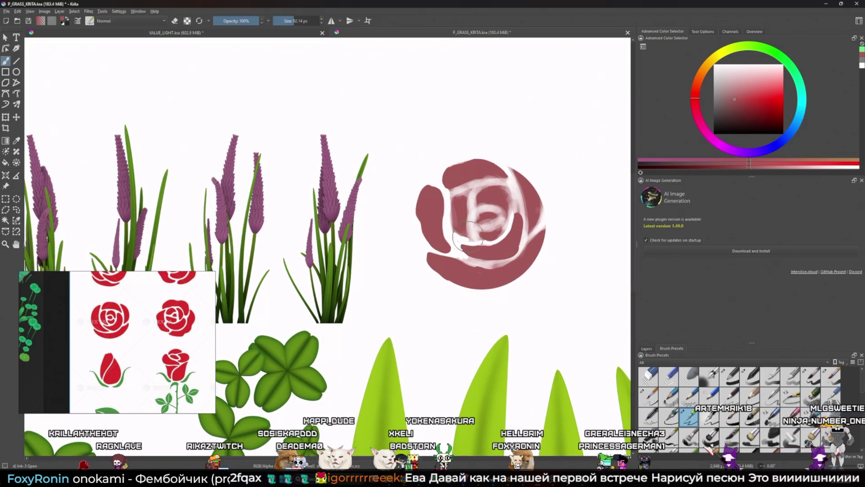
- Blend the rose's right inner band and extend its lower and right edges, undoing one stray stroke
{"action": "left_click_drag", "start_coordinate": [463, 244], "coordinate": [469, 254]}
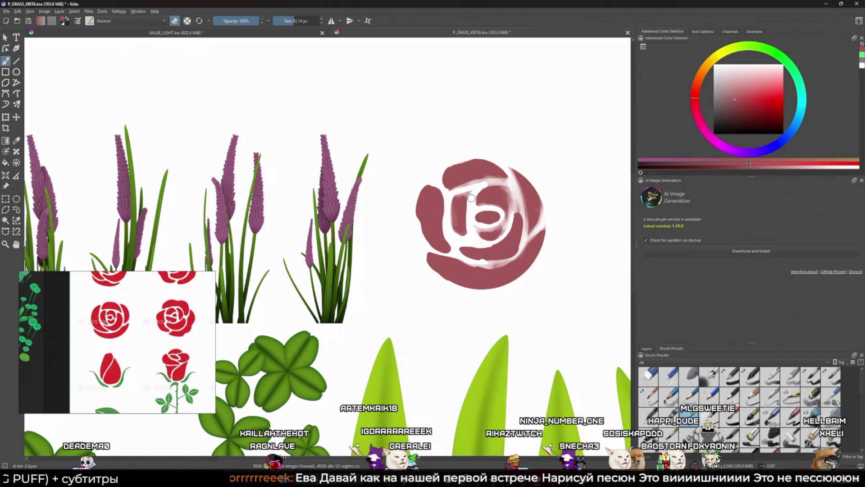
{"action": "key", "text": "ctrl+z"}
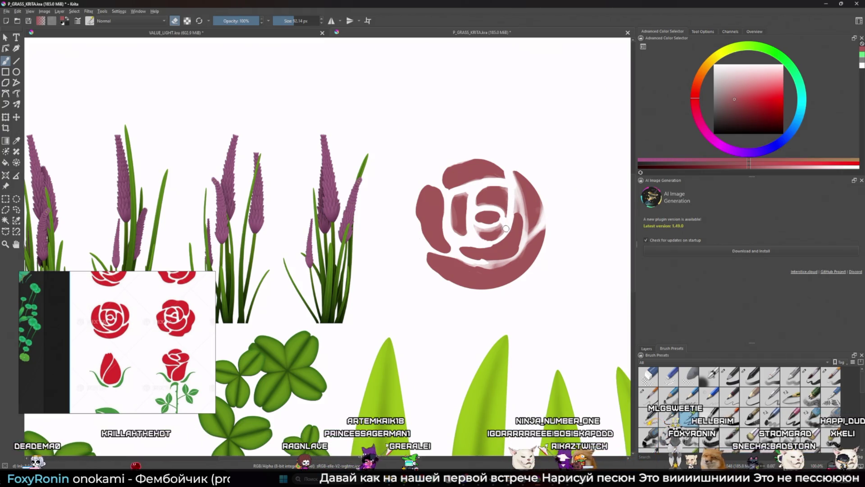
{"action": "mouse_move", "coordinate": [515, 190]}
{"action": "left_mouse_down"}
{"action": "mouse_move", "coordinate": [525, 239]}
{"action": "mouse_move", "coordinate": [510, 254]}
{"action": "left_mouse_up"}
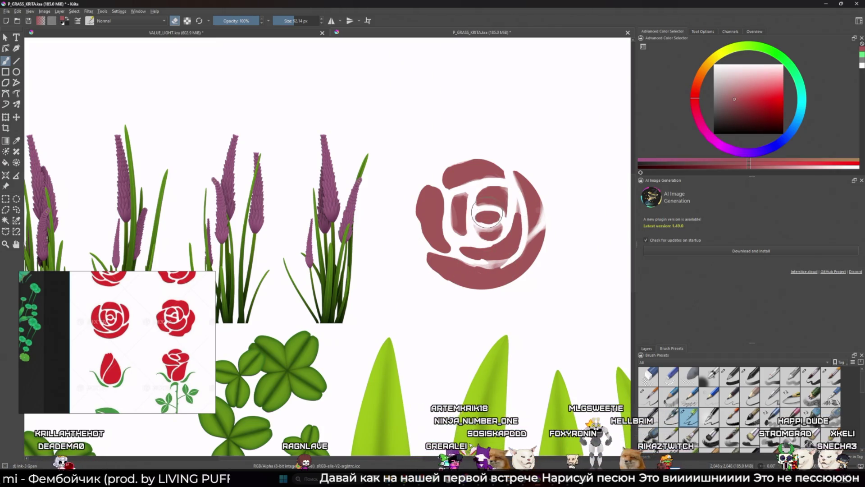
{"action": "mouse_move", "coordinate": [421, 254]}
{"action": "left_mouse_down"}
{"action": "mouse_move", "coordinate": [440, 277]}
{"action": "mouse_move", "coordinate": [483, 291]}
{"action": "mouse_move", "coordinate": [519, 276]}
{"action": "mouse_move", "coordinate": [538, 246]}
{"action": "left_mouse_up"}
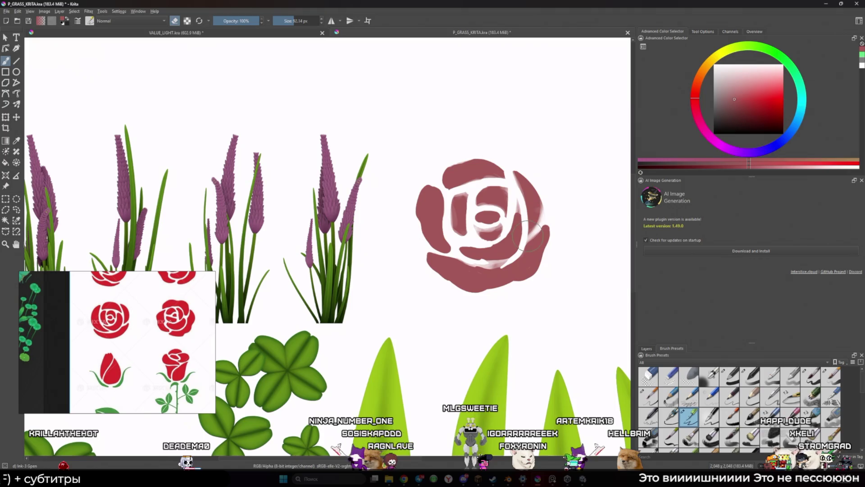
{"action": "key", "text": "bracketleft"}
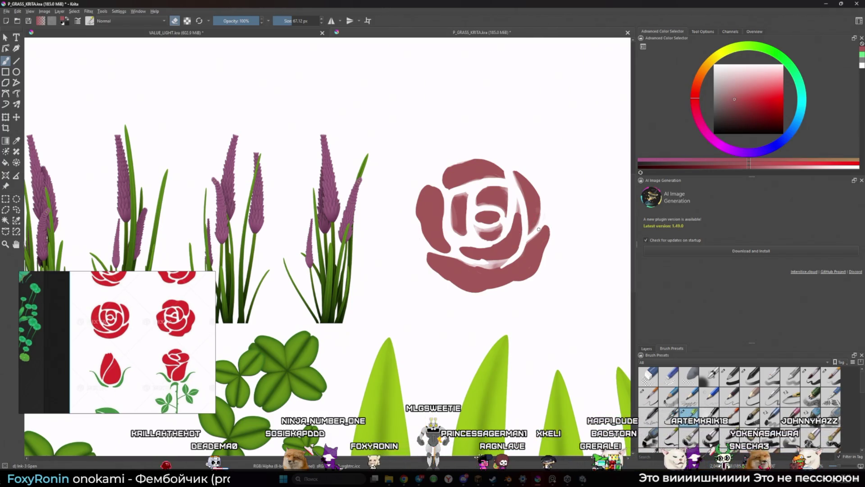
{"action": "left_click_drag", "start_coordinate": [548, 216], "coordinate": [537, 232]}
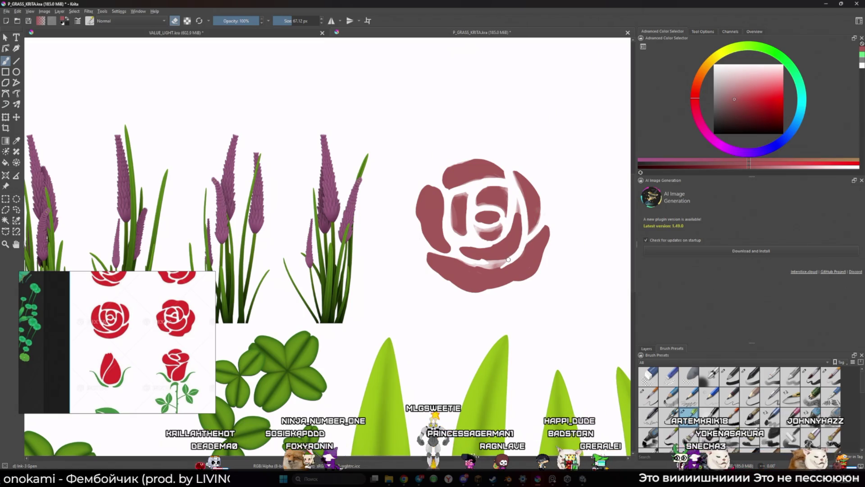
{"action": "scroll", "coordinate": [453, 234], "scroll_direction": "down", "scroll_amount": 5}
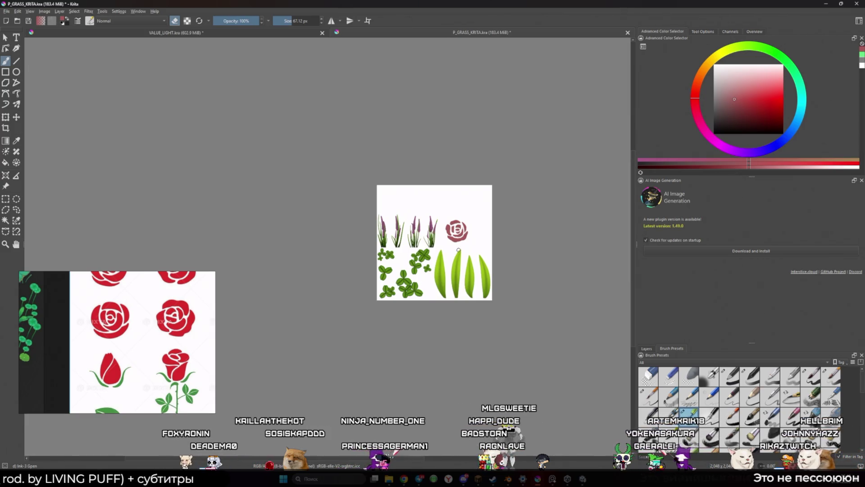
- Centre the rose, enlarge the brush to about 103 px, and try covering the lower-petal streak (undone)
{"action": "scroll", "coordinate": [452, 255], "scroll_direction": "up", "scroll_amount": 5}
{"action": "scroll", "coordinate": [460, 245], "scroll_direction": "up", "scroll_amount": 2}
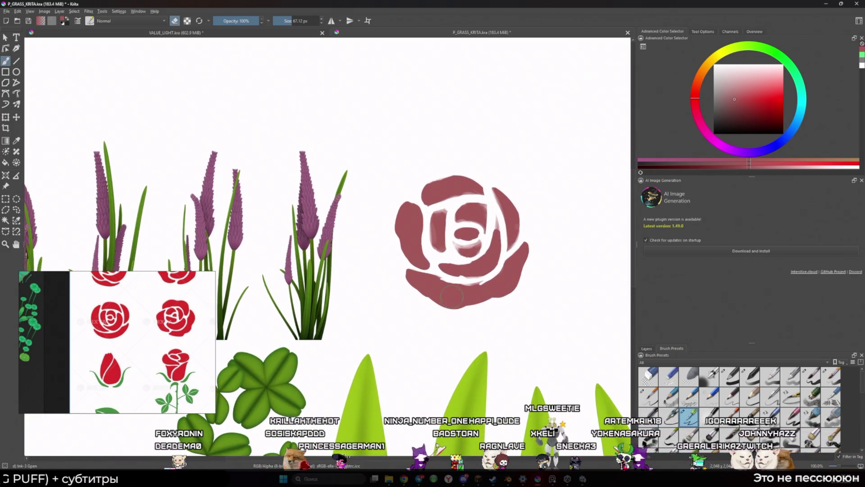
{"action": "left_click_drag", "start_coordinate": [451, 296], "coordinate": [381, 302]}
{"action": "key", "text": "bracketright"}
{"action": "key", "text": "bracketright"}
{"action": "key", "text": "bracketright"}
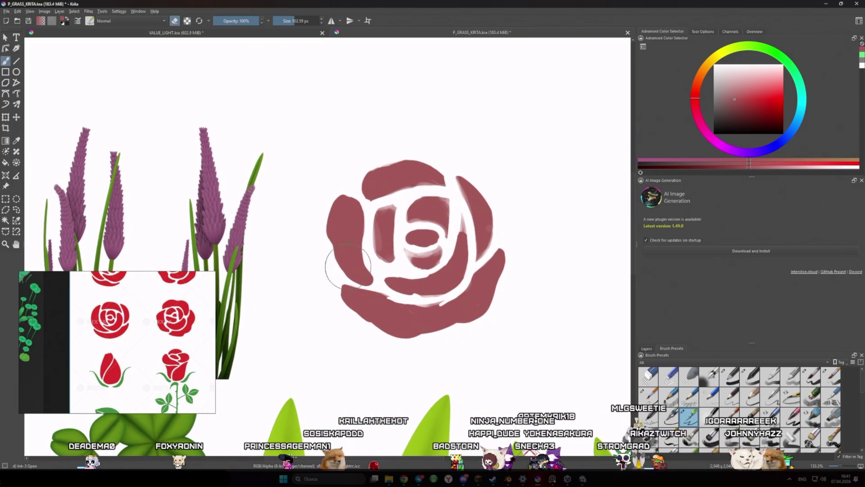
{"action": "key", "text": "e"}
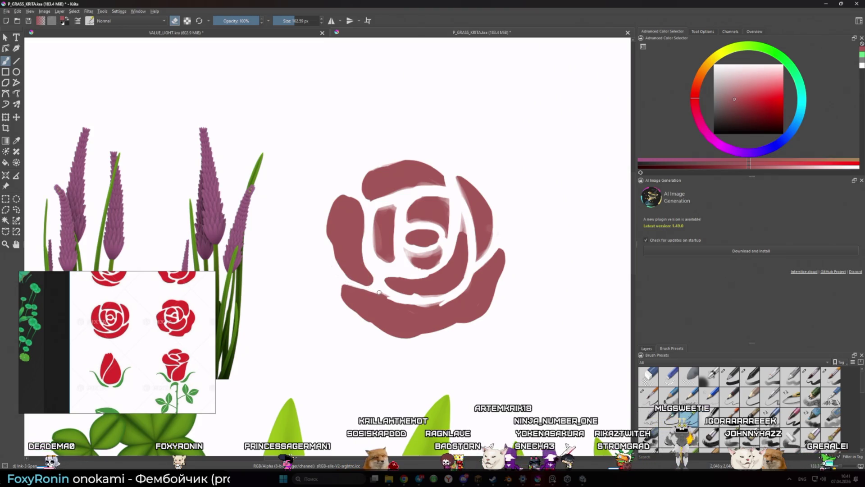
{"action": "left_click_drag", "start_coordinate": [434, 289], "coordinate": [402, 292]}
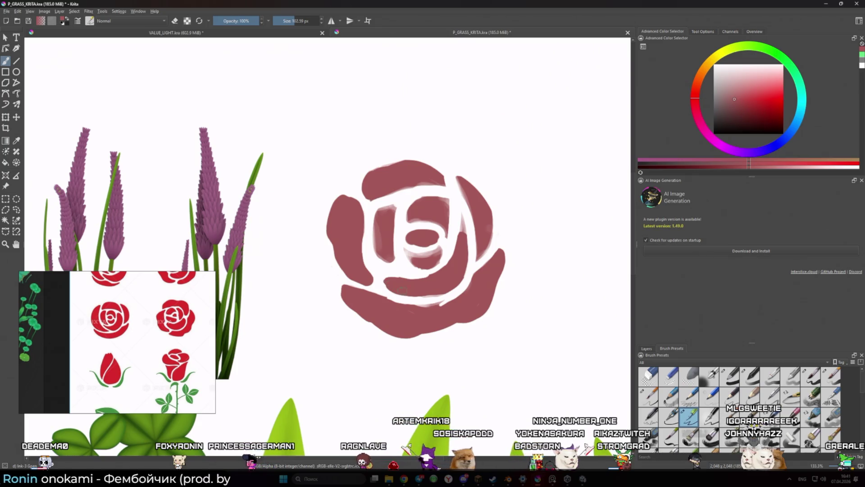
{"action": "key", "text": "ctrl+z"}
- Carve and widen white gaps in the inner lower petal, undoing a centre-petal fill
{"action": "key", "text": "e"}
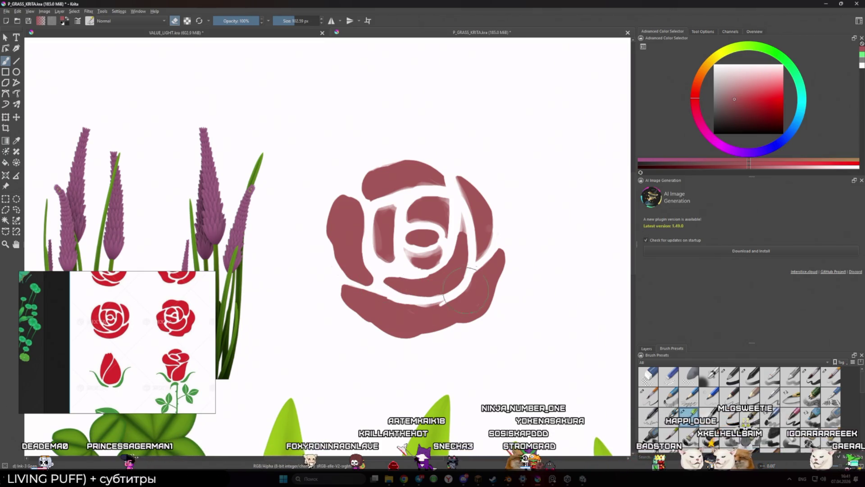
{"action": "key", "text": "e"}
{"action": "scroll", "coordinate": [419, 237], "scroll_direction": "down", "scroll_amount": 1}
{"action": "mouse_move", "coordinate": [419, 236]}
{"action": "left_mouse_down"}
{"action": "mouse_move", "coordinate": [392, 212]}
{"action": "mouse_move", "coordinate": [401, 255]}
{"action": "left_mouse_up"}
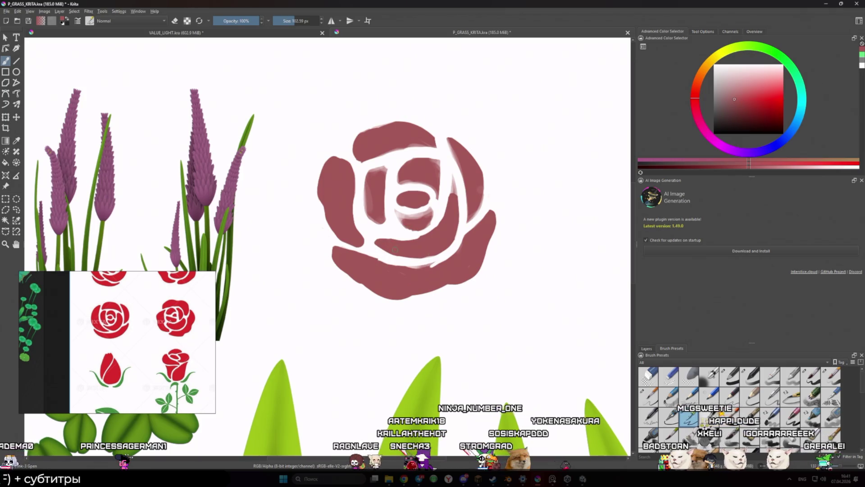
{"action": "left_click_drag", "start_coordinate": [449, 235], "coordinate": [448, 235]}
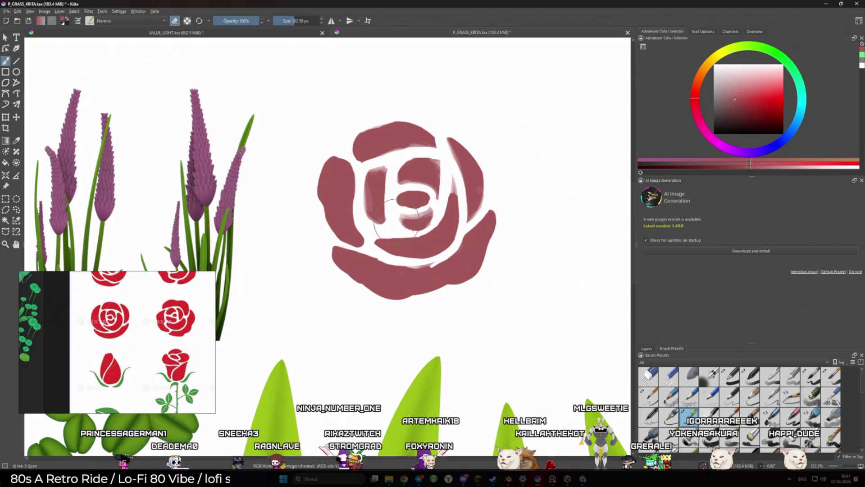
{"action": "left_click_drag", "start_coordinate": [408, 224], "coordinate": [414, 216]}
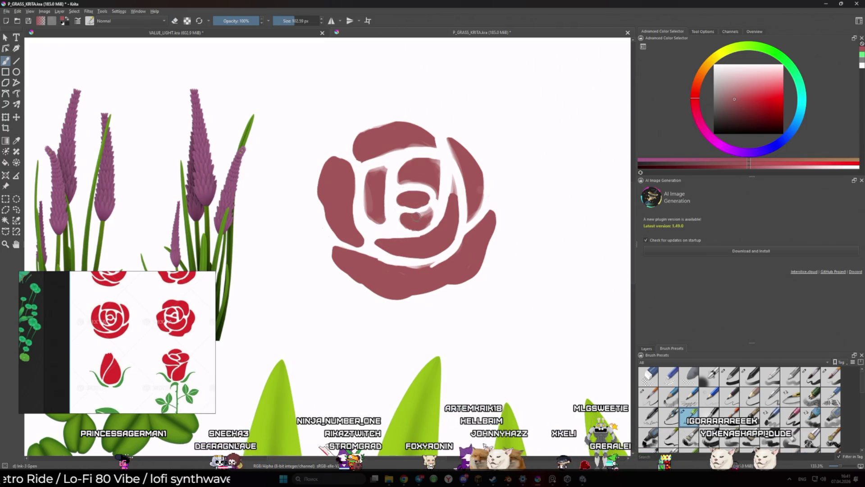
{"action": "key", "text": "ctrl+z"}
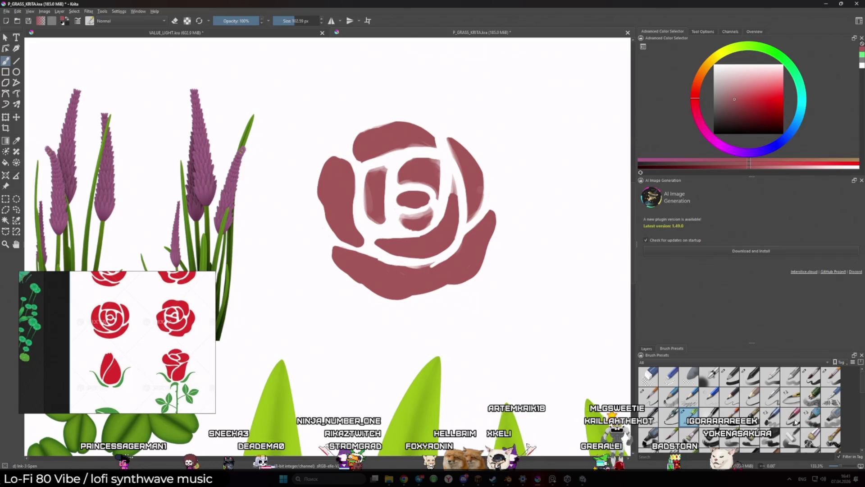
- Switch to a thin detail brush and fill the light gap beside the centre bud
{"action": "left_click", "coordinate": [791, 419]}
{"action": "left_click_drag", "start_coordinate": [495, 246], "coordinate": [576, 211]}
{"action": "key", "text": "ctrl+z"}
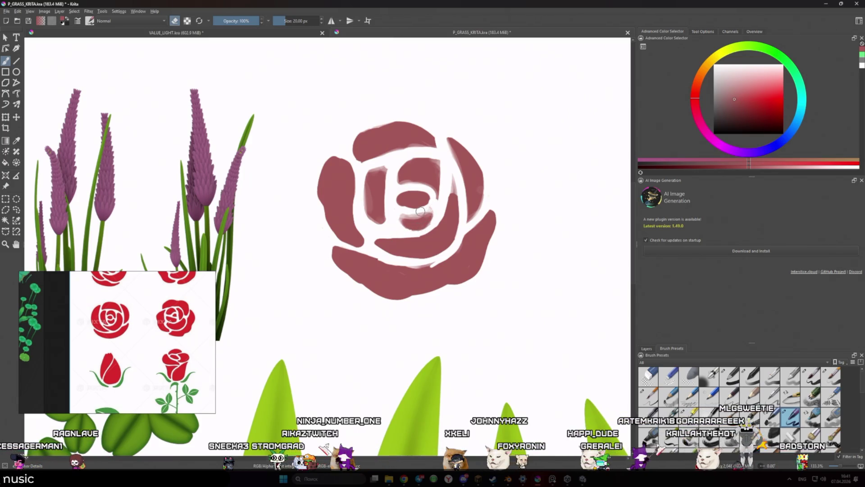
{"action": "key", "text": "e"}
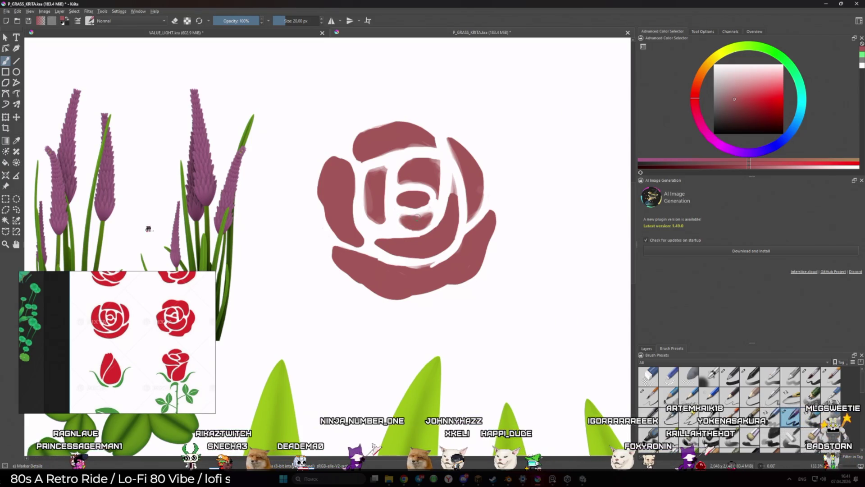
{"action": "key", "text": "e"}
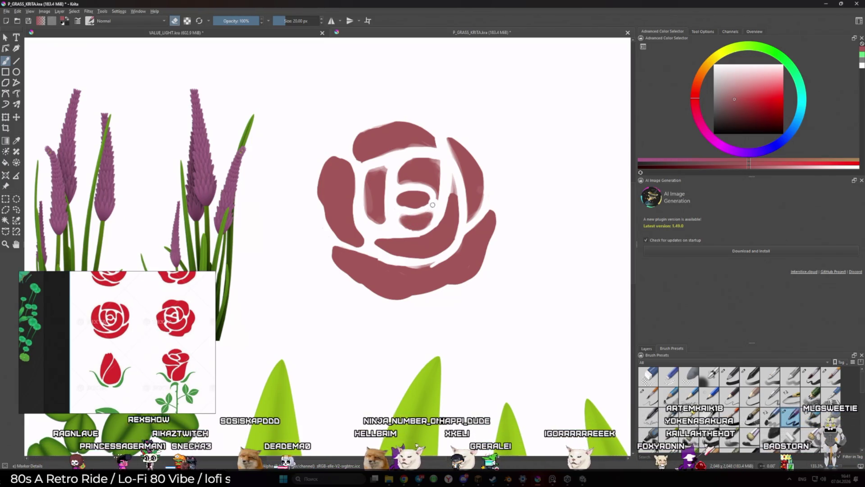
{"action": "key", "text": "e"}
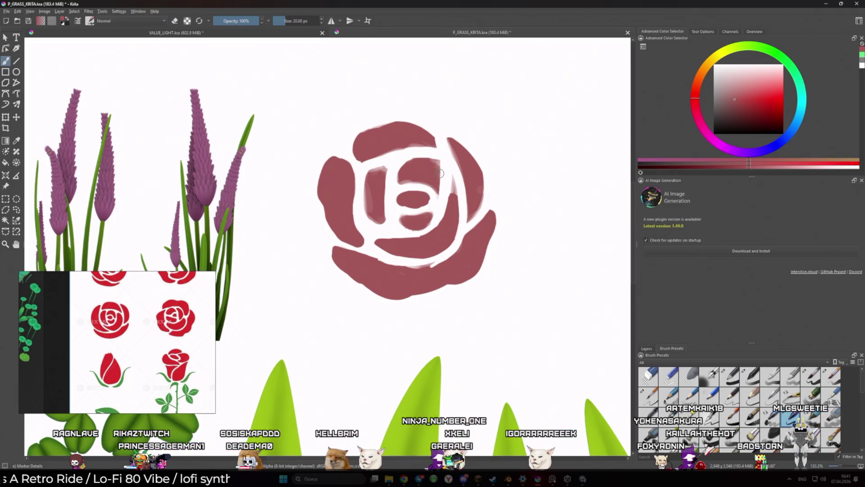
{"action": "left_click_drag", "start_coordinate": [441, 186], "coordinate": [441, 158]}
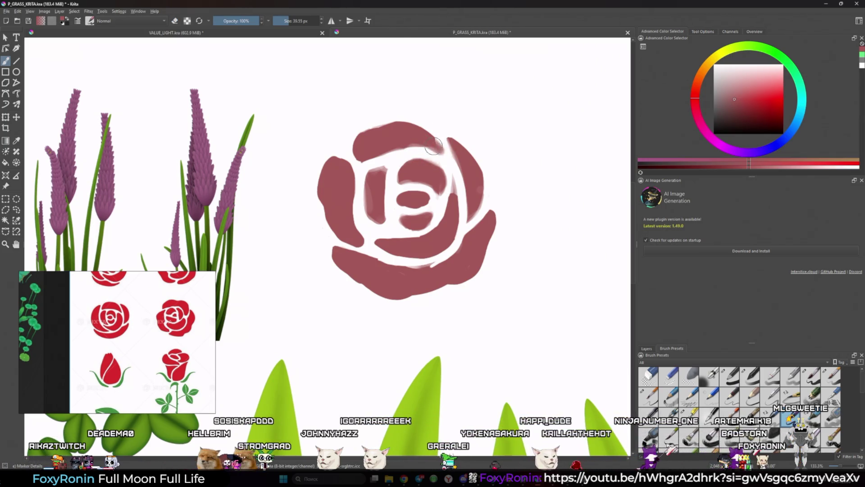
- Erase to lighten part of the inner left petal, then bring up the Windows Start menu
{"action": "key", "text": "e"}
{"action": "left_click_drag", "start_coordinate": [376, 209], "coordinate": [367, 168]}
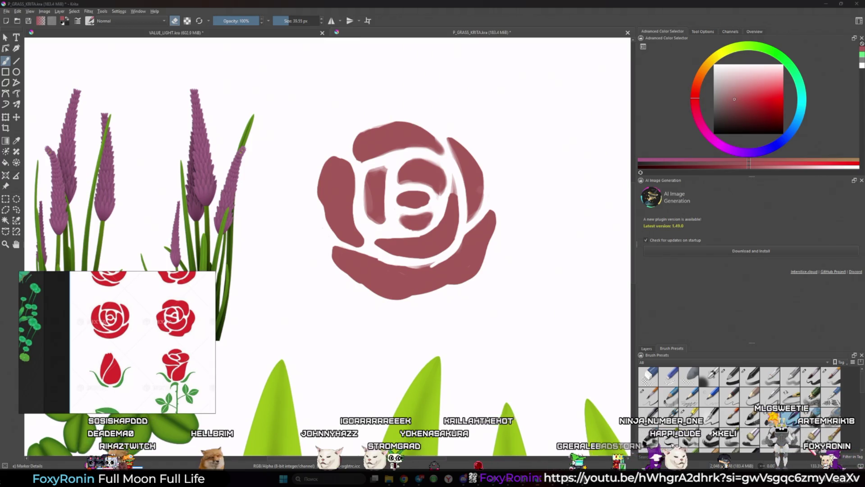
{"action": "key", "text": "super"}
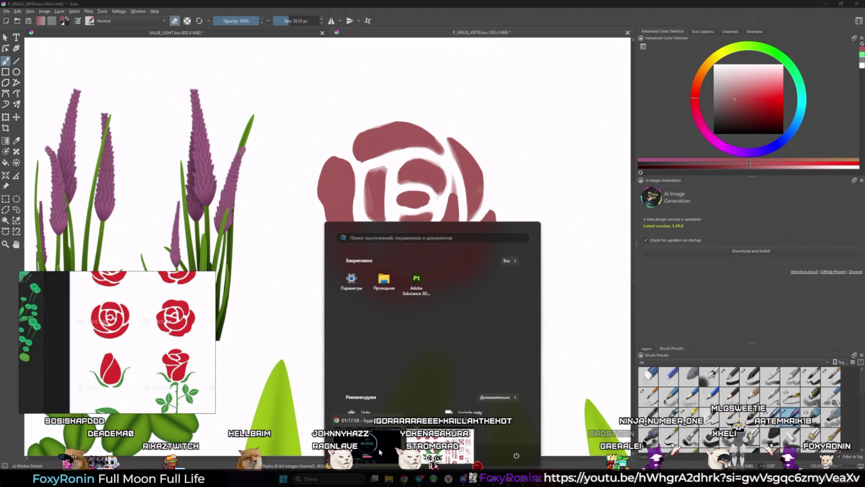
- Glance at the Pinterest rose reference in Chrome, then return to Krita
{"action": "left_click", "coordinate": [404, 478]}
{"action": "left_click", "coordinate": [404, 479]}
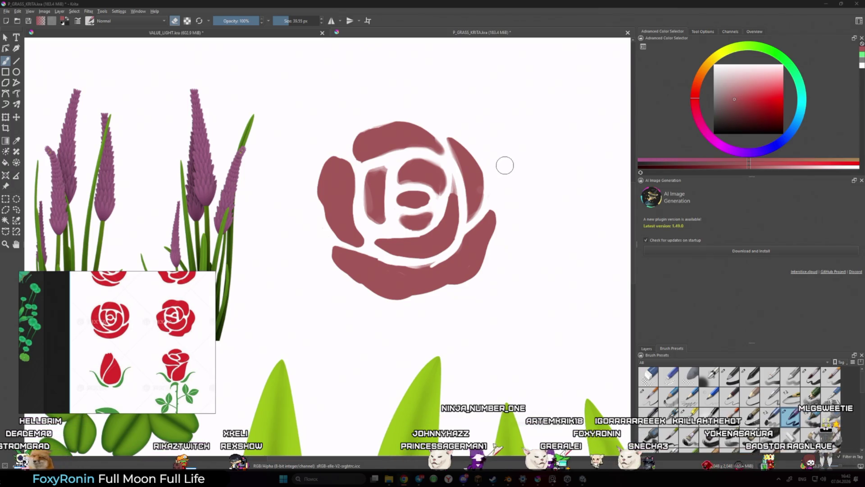
- Set up the Basic-2 Opacity brush in painting mode at about 22 px
{"action": "key", "text": "e"}
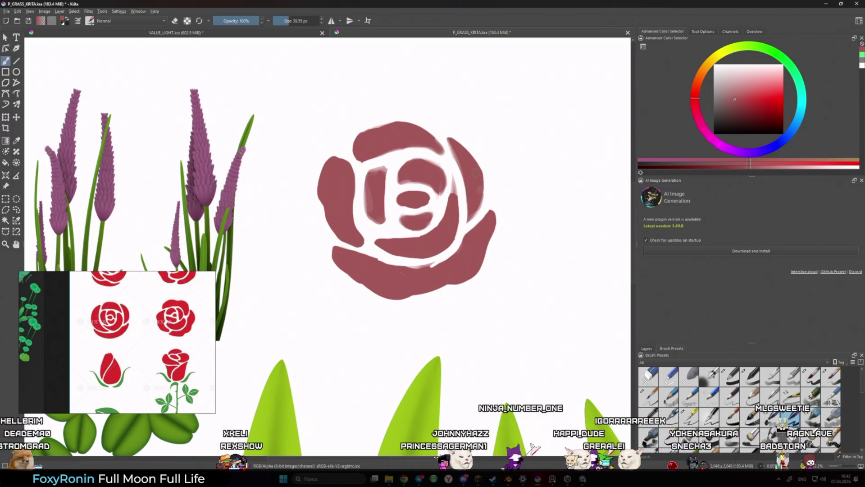
{"action": "key", "text": "bracketleft"}
{"action": "key", "text": "bracketleft"}
{"action": "key", "text": "bracketleft"}
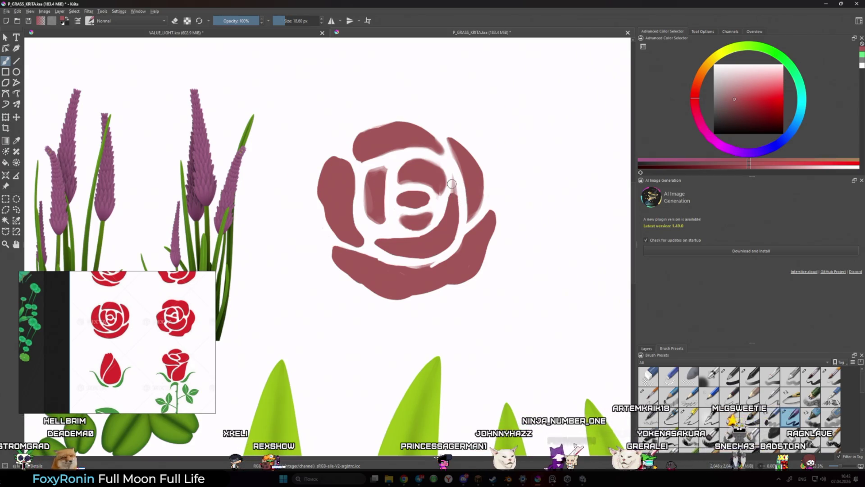
{"action": "key", "text": "e"}
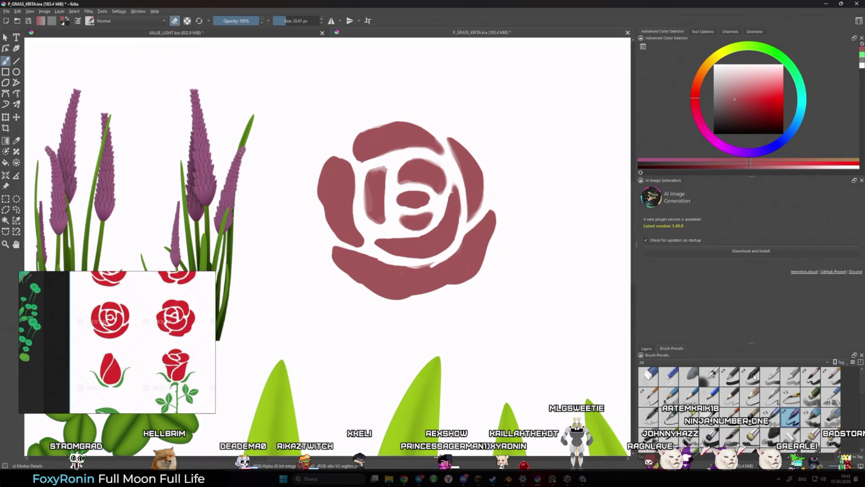
{"action": "key", "text": "slash"}
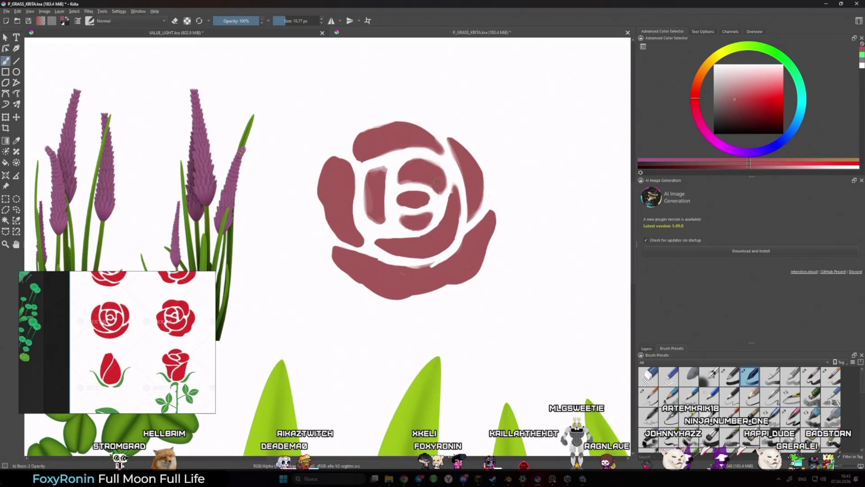
{"action": "key", "text": "e"}
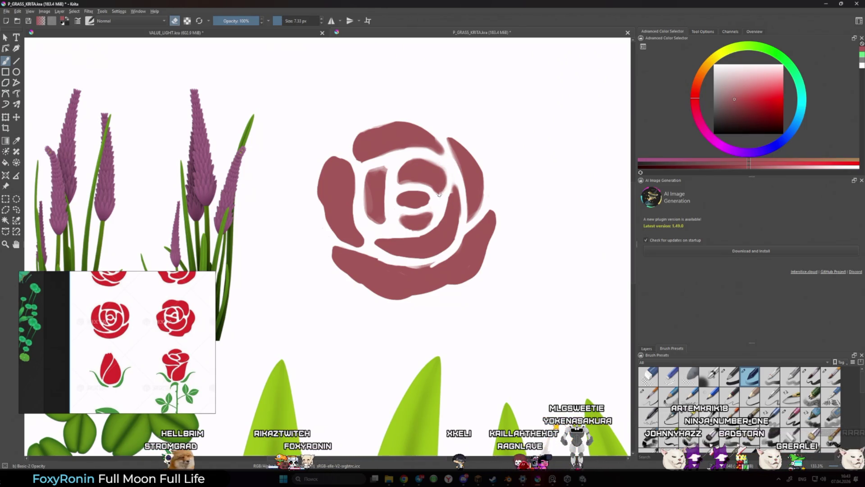
{"action": "key", "text": "e"}
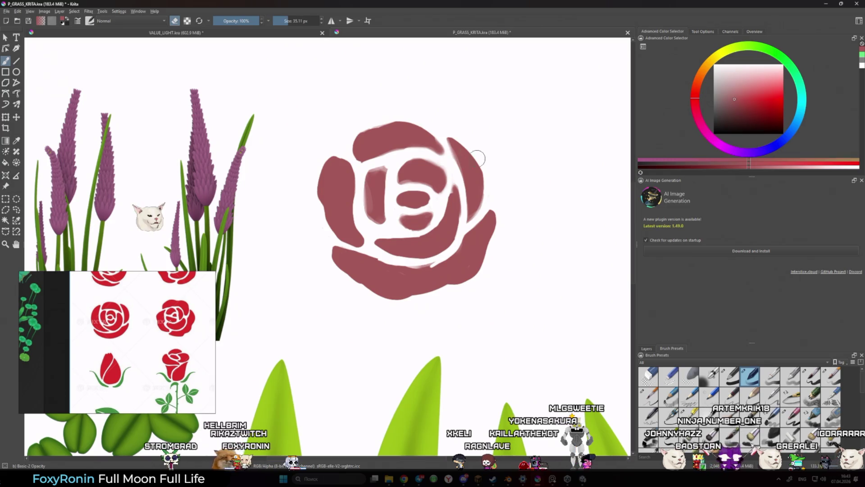
{"action": "key", "text": "bracketleft"}
{"action": "key", "text": "bracketleft"}
{"action": "key", "text": "bracketleft"}
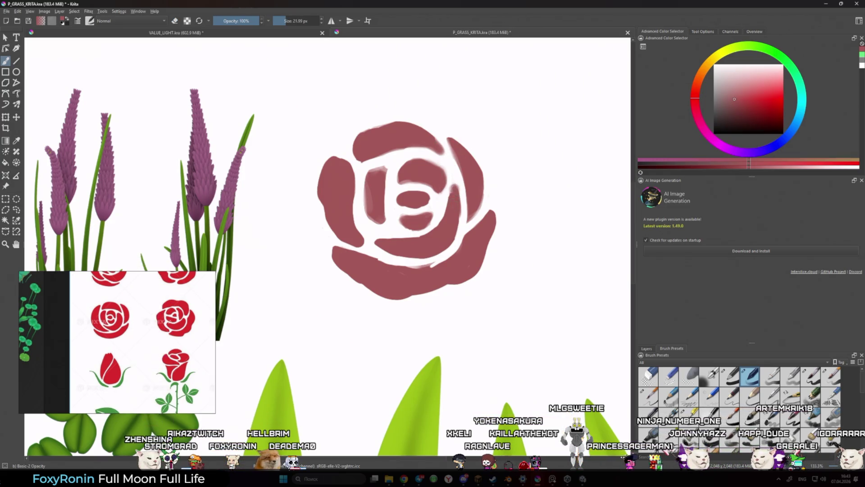
{"action": "left_click_drag", "start_coordinate": [456, 185], "coordinate": [453, 182]}
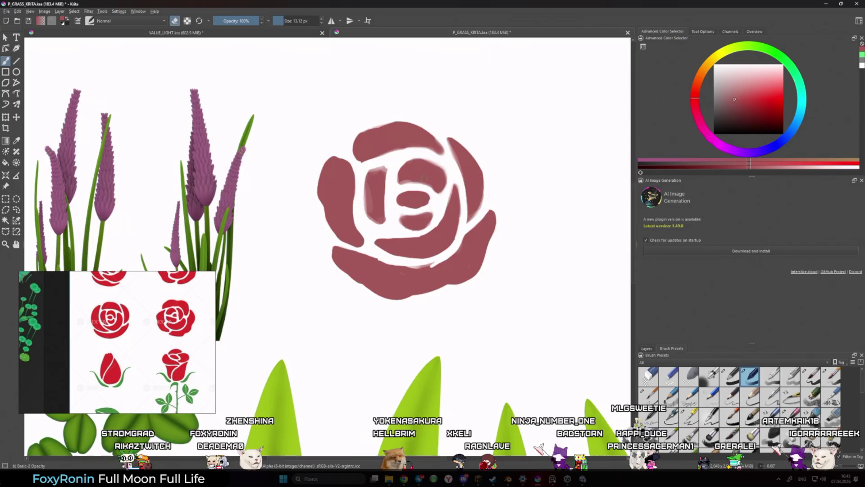
- Frame the rose and paint its inner left arc with a roughly 21 px brush
{"action": "left_click_drag", "start_coordinate": [423, 178], "coordinate": [478, 191]}
{"action": "key", "text": "bracketright"}
{"action": "key", "text": "bracketright"}
{"action": "key", "text": "bracketright"}
{"action": "key", "text": "bracketleft"}
{"action": "key", "text": "bracketleft"}
{"action": "key", "text": "bracketleft"}
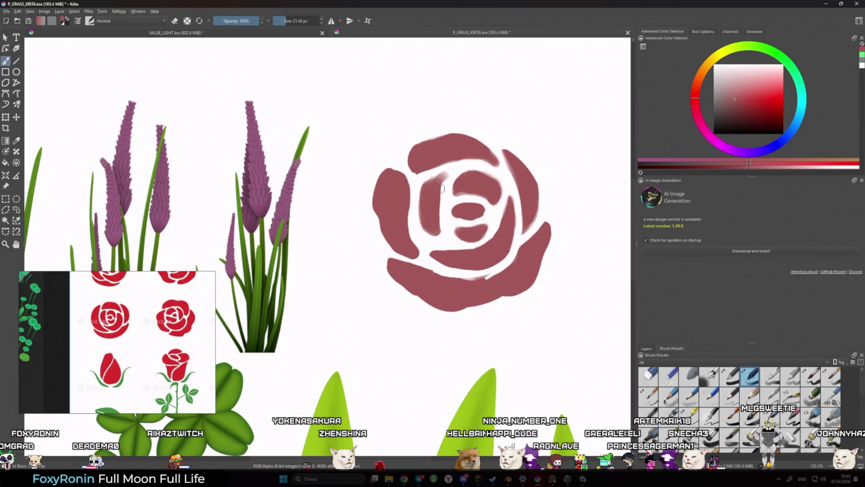
{"action": "mouse_move", "coordinate": [444, 215]}
{"action": "left_mouse_down"}
{"action": "mouse_move", "coordinate": [443, 230]}
{"action": "mouse_move", "coordinate": [433, 229]}
{"action": "mouse_move", "coordinate": [420, 185]}
{"action": "mouse_move", "coordinate": [455, 168]}
{"action": "left_mouse_up"}
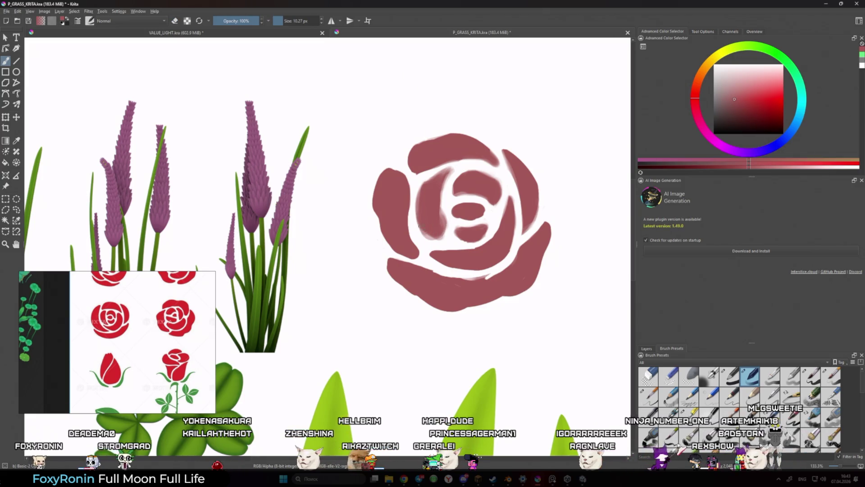
{"action": "key", "text": "bracketright"}
{"action": "key", "text": "bracketright"}
{"action": "key", "text": "bracketright"}
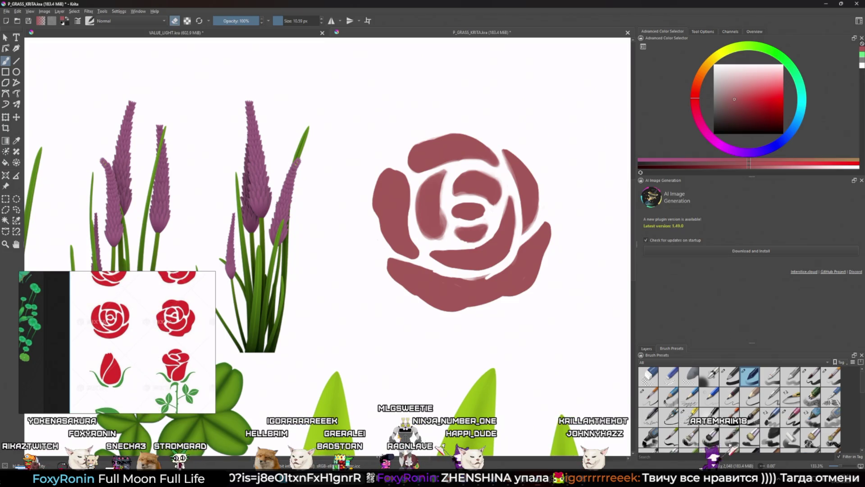
{"action": "right_click", "coordinate": [492, 331]}
{"action": "right_click", "coordinate": [462, 311]}
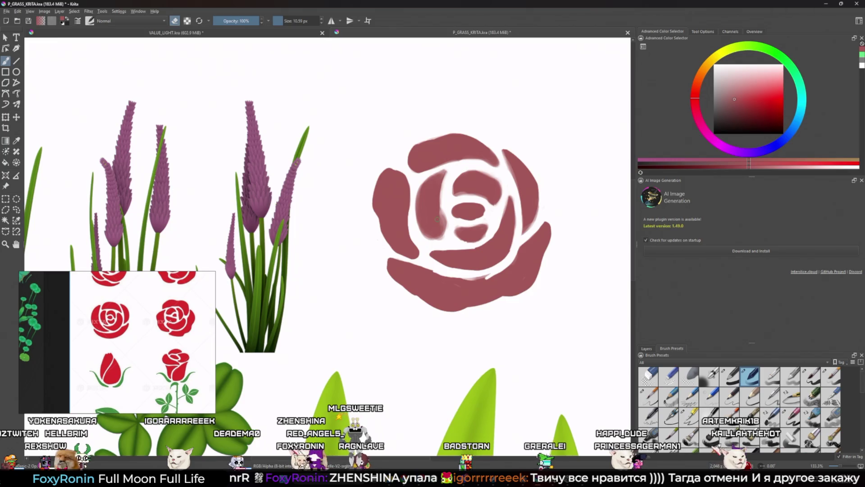
{"action": "key", "text": "e"}
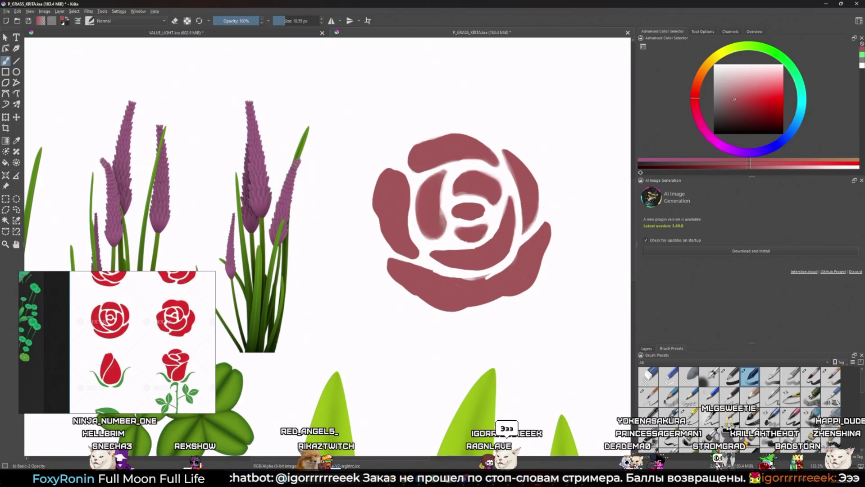
{"action": "left_click", "coordinate": [727, 369]}
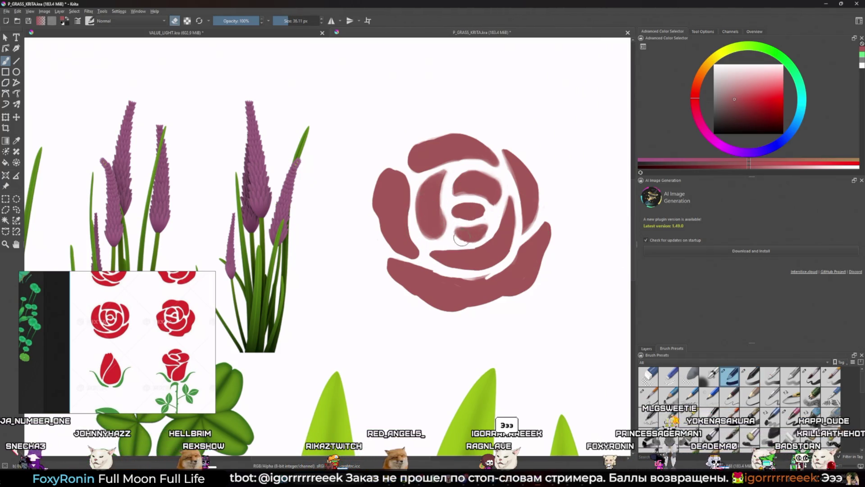
{"action": "left_click", "coordinate": [770, 377]}
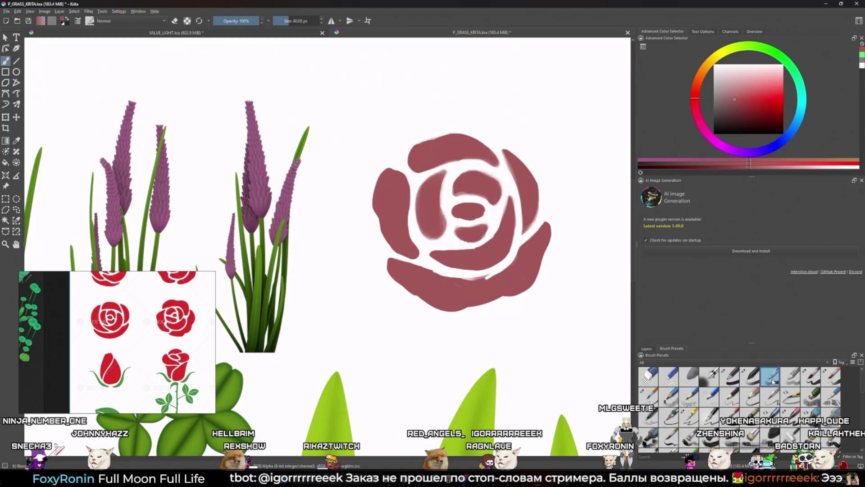
{"action": "left_click_drag", "start_coordinate": [559, 130], "coordinate": [575, 144]}
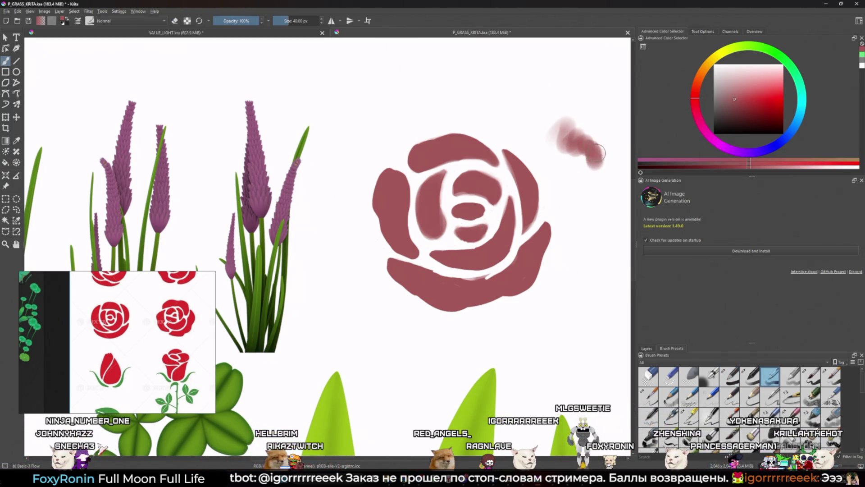
{"action": "key", "text": "ctrl+z"}
{"action": "left_click", "coordinate": [750, 376]}
{"action": "mouse_move", "coordinate": [586, 198]}
{"action": "left_mouse_down"}
{"action": "mouse_move", "coordinate": [567, 153]}
{"action": "mouse_move", "coordinate": [586, 176]}
{"action": "left_mouse_up"}
{"action": "key", "text": "ctrl+z"}
{"action": "key", "text": "ctrl+z"}
{"action": "left_click", "coordinate": [769, 376]}
{"action": "left_click_drag", "start_coordinate": [573, 77], "coordinate": [581, 207]}
{"action": "key", "text": "ctrl+z"}
{"action": "left_click", "coordinate": [729, 376]}
{"action": "key", "text": "i"}
{"action": "key", "text": "i"}
{"action": "key", "text": "i"}
{"action": "key", "text": "i"}
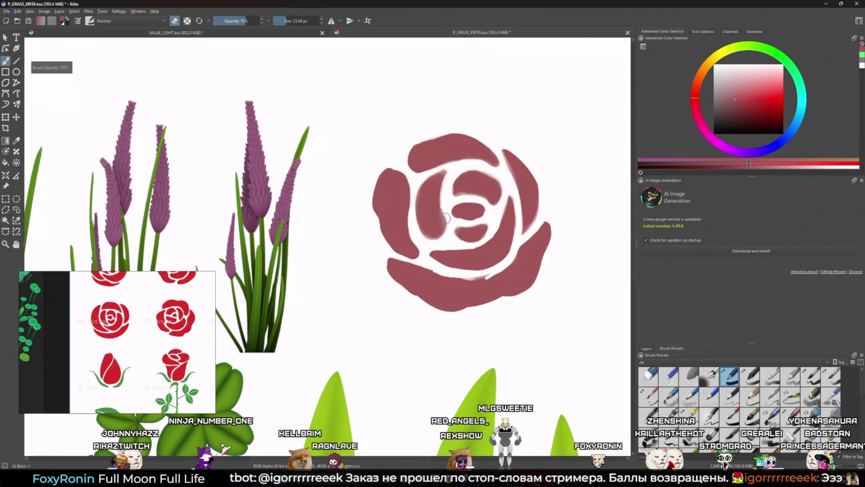
{"action": "key", "text": "bracketleft"}
{"action": "key", "text": "bracketleft"}
{"action": "key", "text": "bracketleft"}
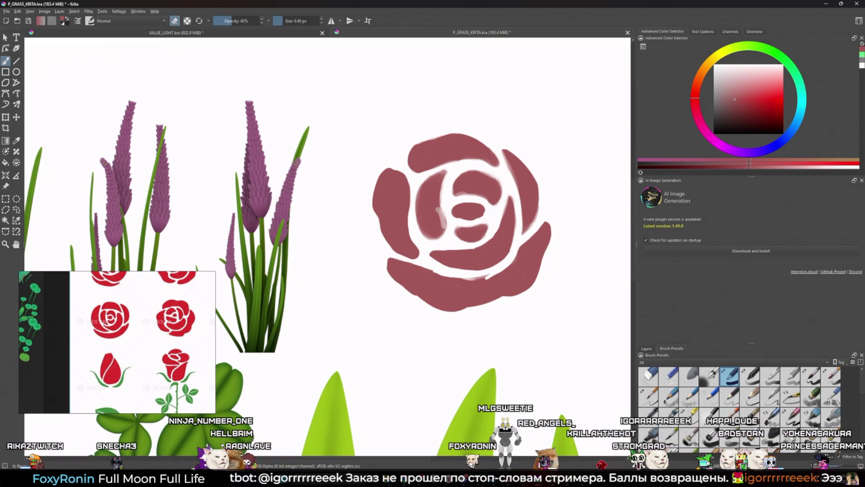
{"action": "left_click_drag", "start_coordinate": [443, 215], "coordinate": [441, 224]}
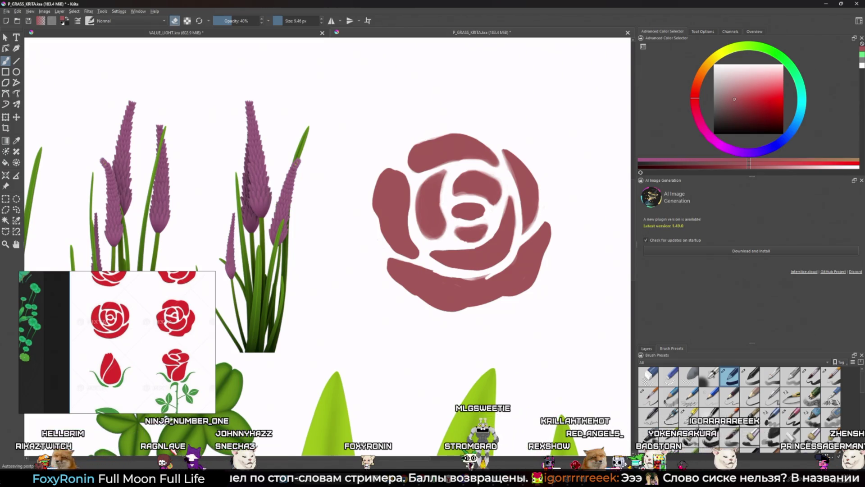
{"action": "left_click_drag", "start_coordinate": [443, 211], "coordinate": [448, 172]}
{"action": "key", "text": "ctrl+z"}
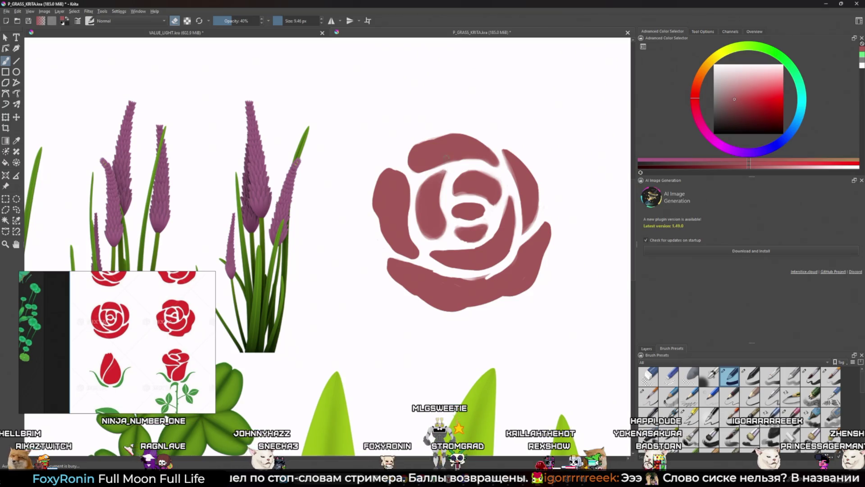
{"action": "key", "text": "e"}
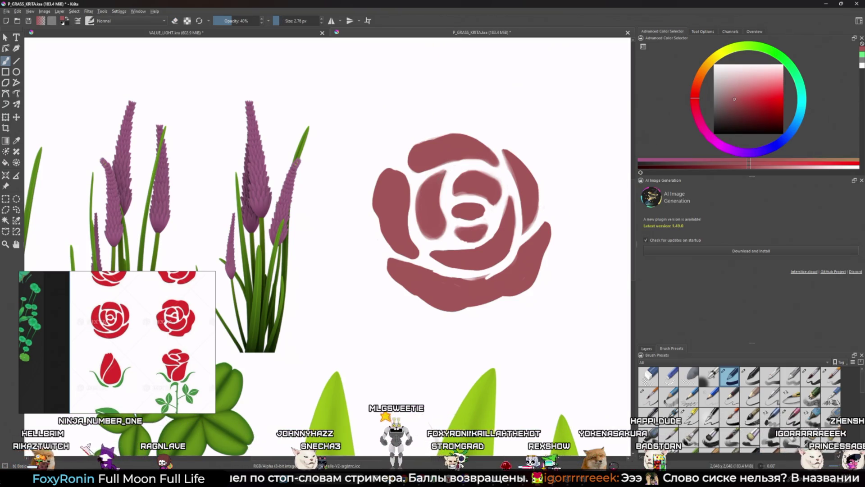
{"action": "left_click_drag", "start_coordinate": [426, 180], "coordinate": [432, 180]}
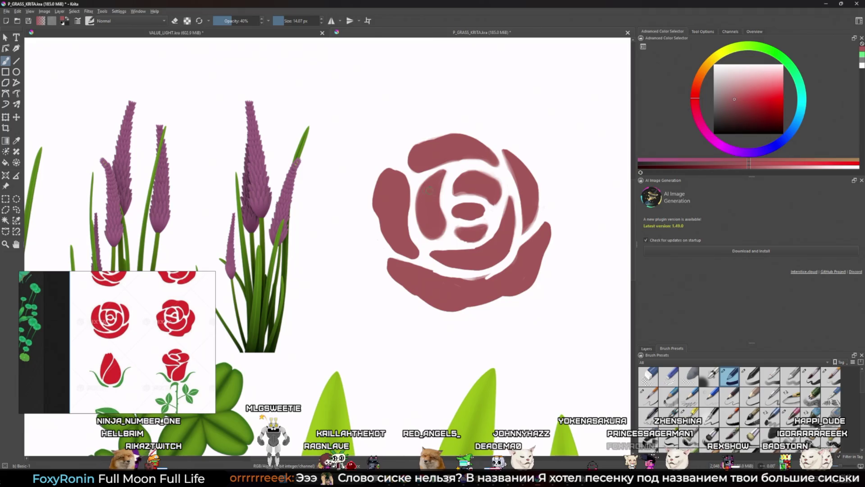
{"action": "left_click_drag", "start_coordinate": [496, 200], "coordinate": [456, 194]}
{"action": "key", "text": "bracketleft"}
{"action": "key", "text": "bracketleft"}
{"action": "key", "text": "bracketleft"}
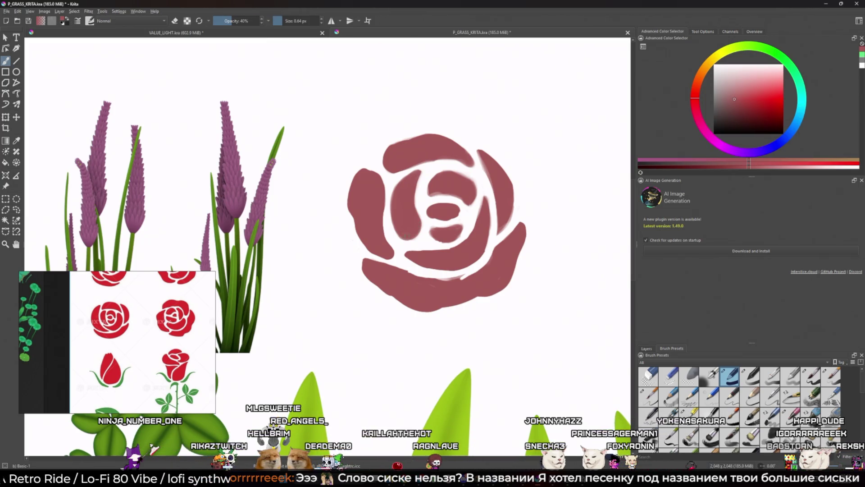
{"action": "key", "text": "e"}
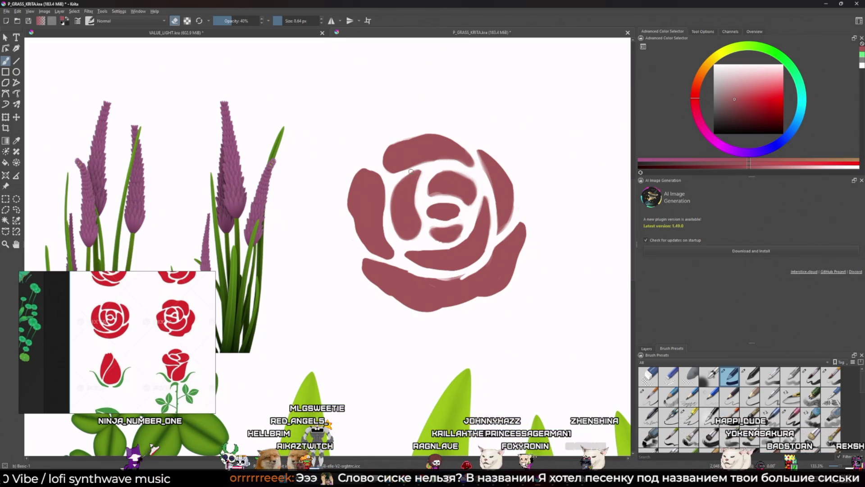
{"action": "key", "text": "e"}
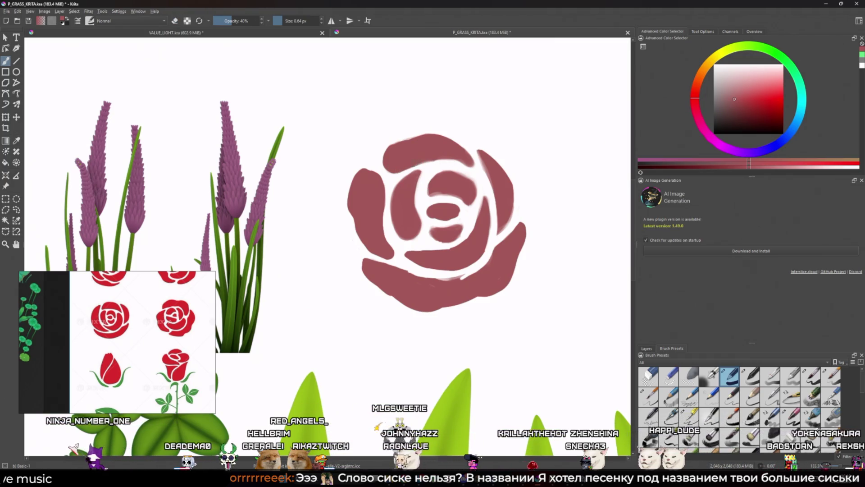
{"action": "key", "text": "e"}
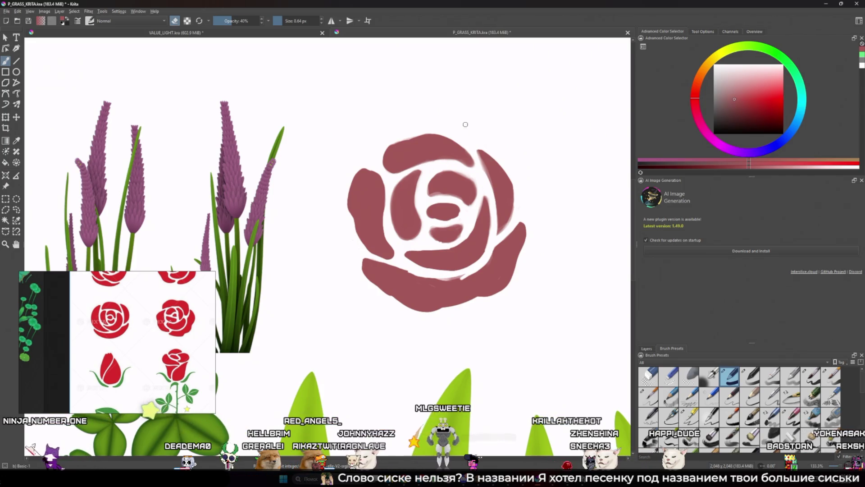
{"action": "key", "text": "e"}
{"action": "left_click_drag", "start_coordinate": [491, 156], "coordinate": [505, 171]}
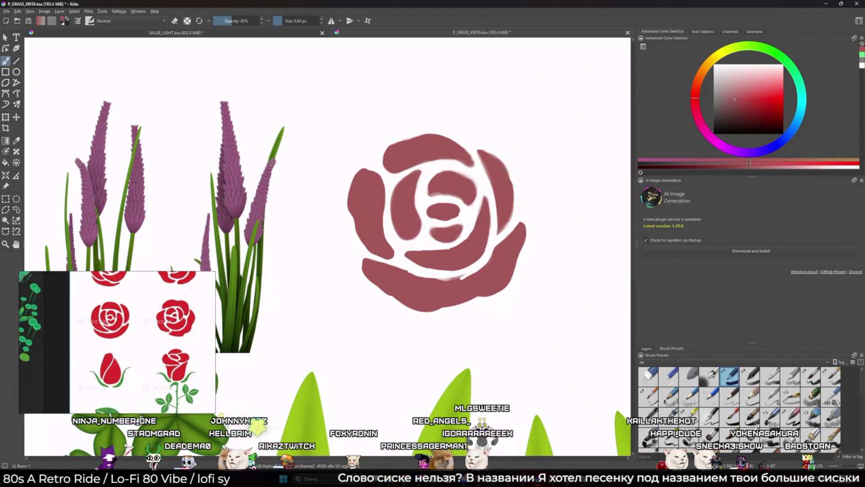
{"action": "key", "text": "e"}
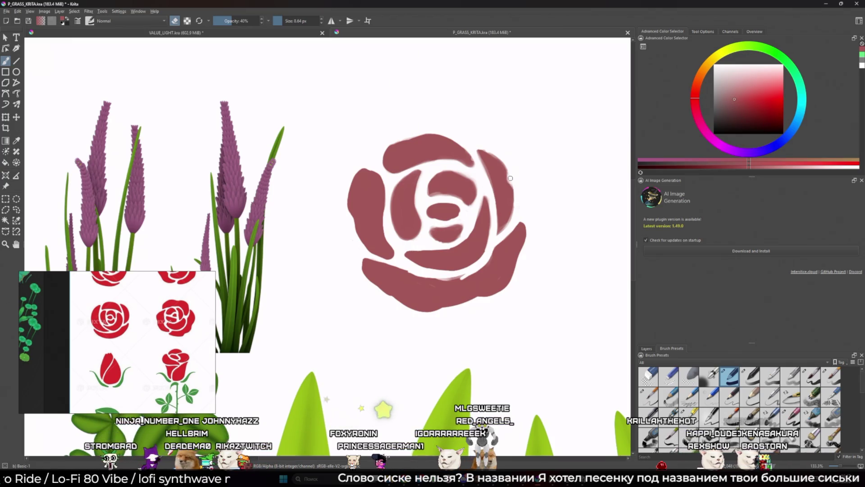
{"action": "key", "text": "e"}
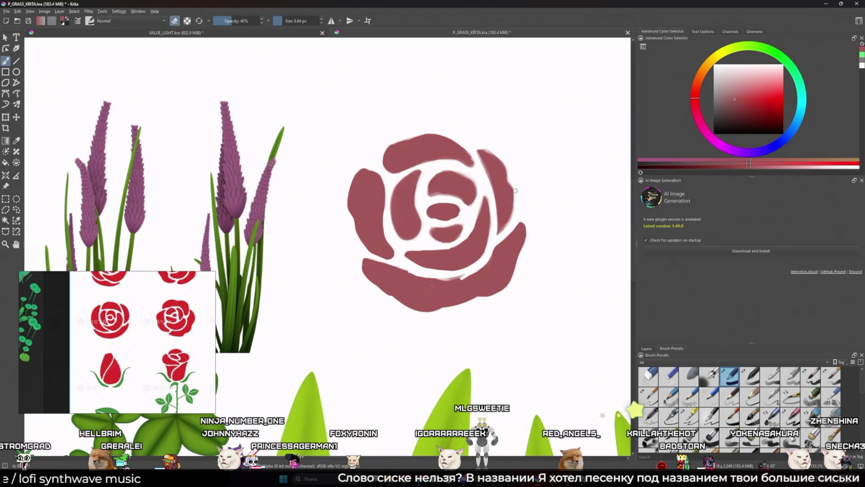
{"action": "key", "text": "e"}
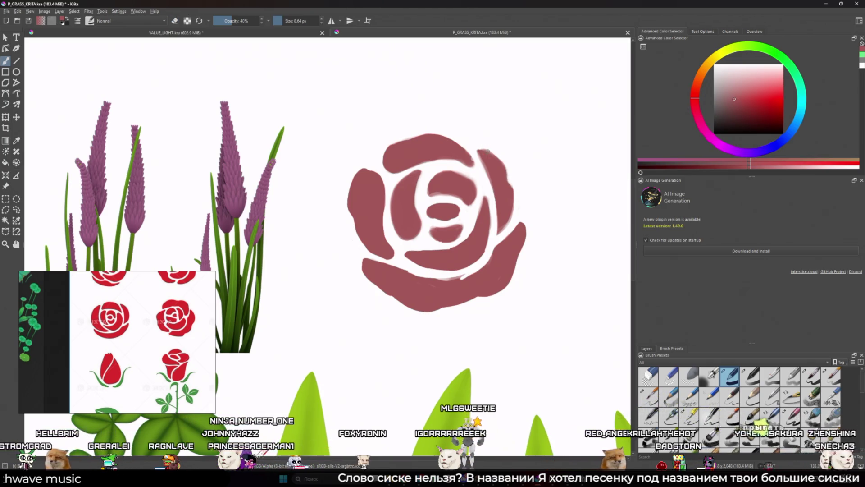
{"action": "scroll", "coordinate": [488, 180], "scroll_direction": "down", "scroll_amount": 8}
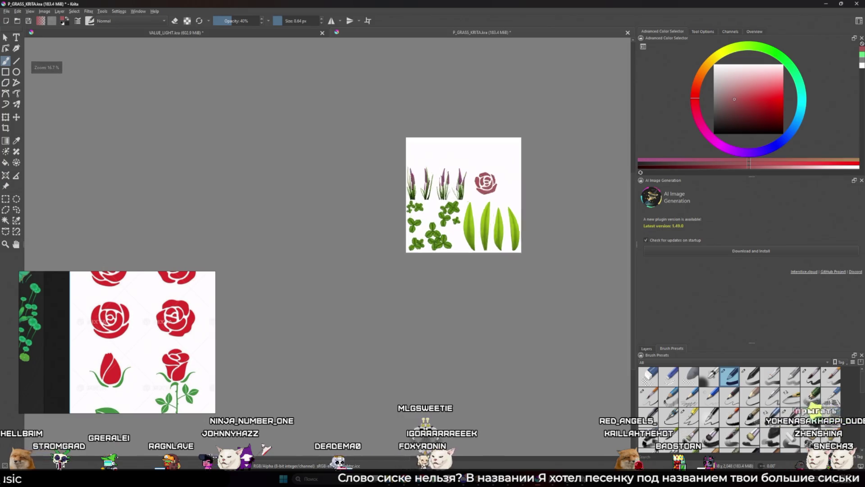
- Show the layer list and try light pink strokes across the rose's lower half, then undo them
{"action": "scroll", "coordinate": [488, 177], "scroll_direction": "up", "scroll_amount": 8}
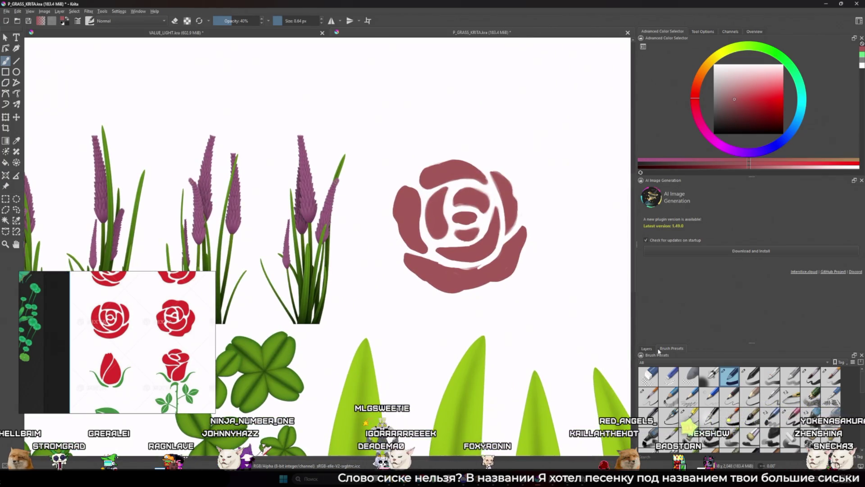
{"action": "left_click", "coordinate": [647, 348]}
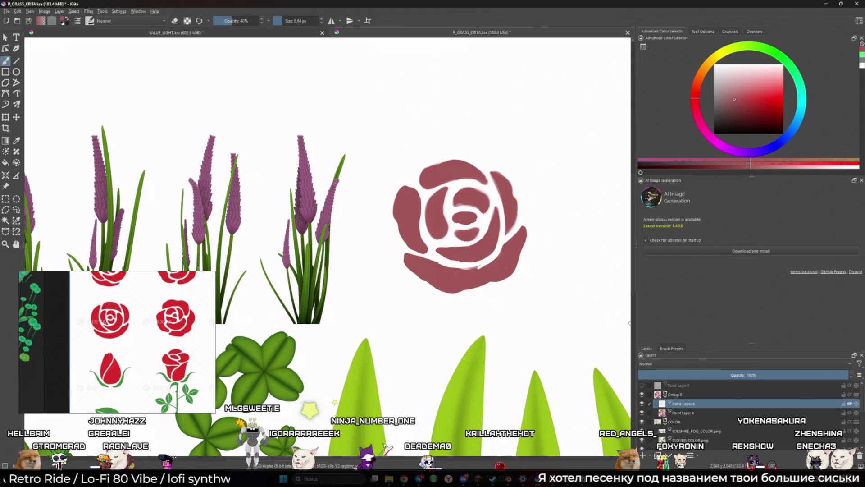
{"action": "left_click", "coordinate": [725, 71]}
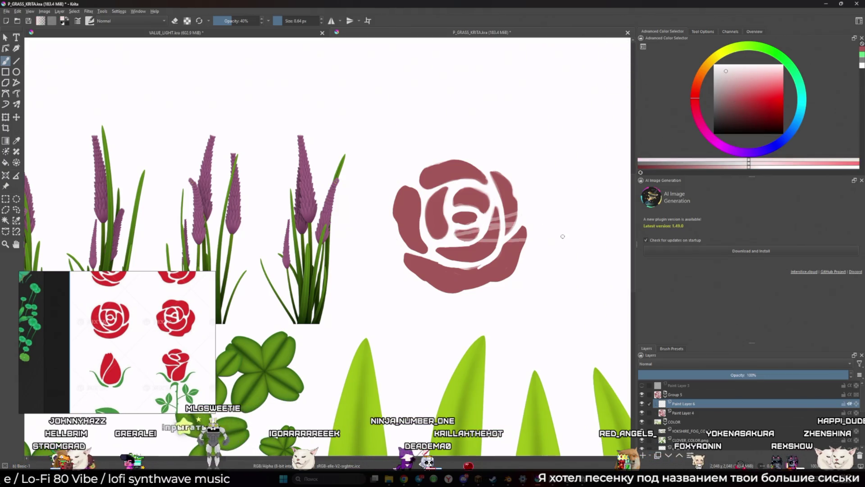
{"action": "left_click_drag", "start_coordinate": [438, 254], "coordinate": [521, 252]}
{"action": "key", "text": "ctrl+z"}
- Pick a muted red matching the rose, test a faint stroke, and lower opacity to 20%
{"action": "left_click", "coordinate": [788, 63]}
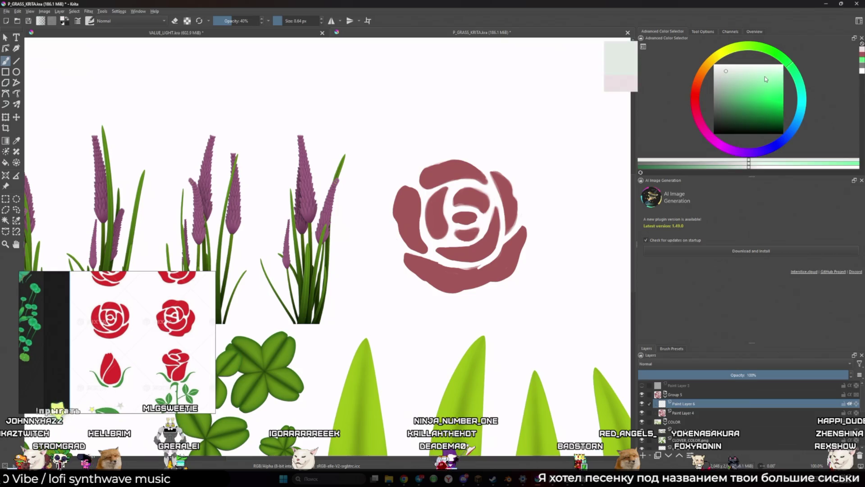
{"action": "left_click", "coordinate": [516, 248], "text": "ctrl"}
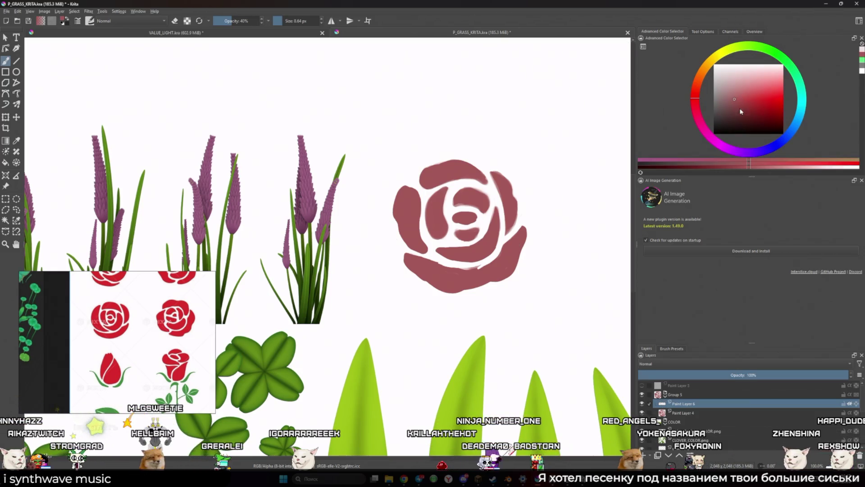
{"action": "left_click", "coordinate": [789, 166]}
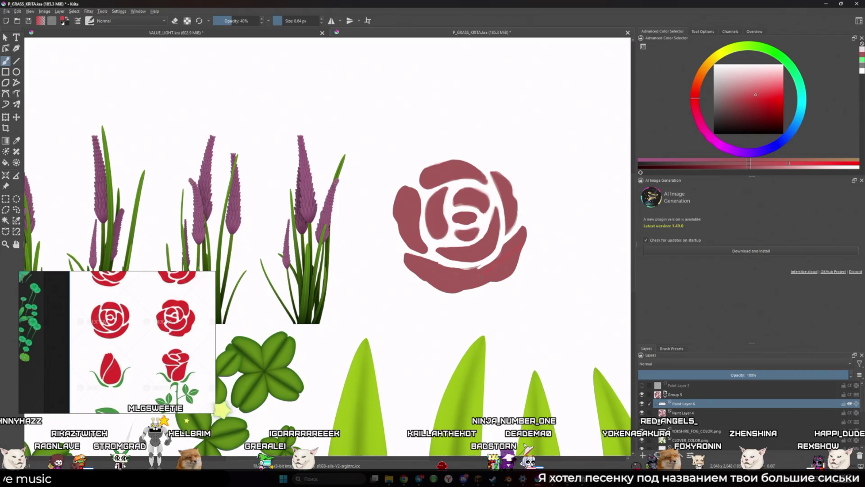
{"action": "left_click_drag", "start_coordinate": [501, 272], "coordinate": [506, 255]}
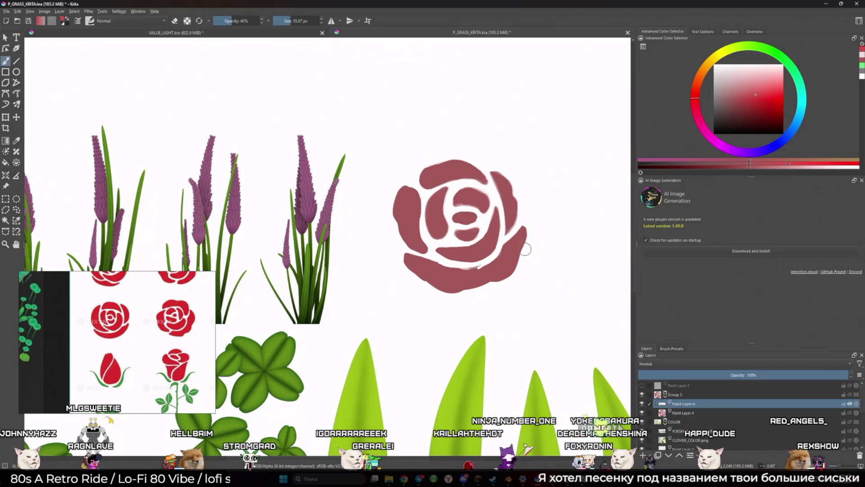
{"action": "left_click", "coordinate": [743, 104]}
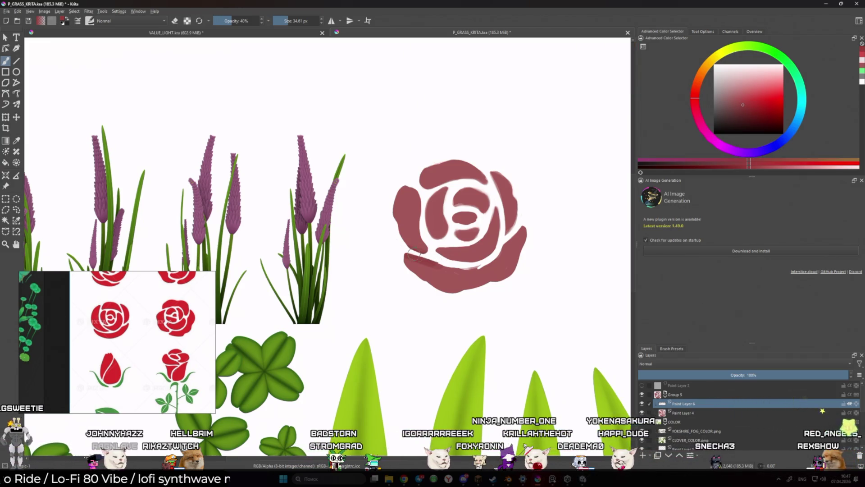
{"action": "key", "text": "i"}
{"action": "key", "text": "i"}
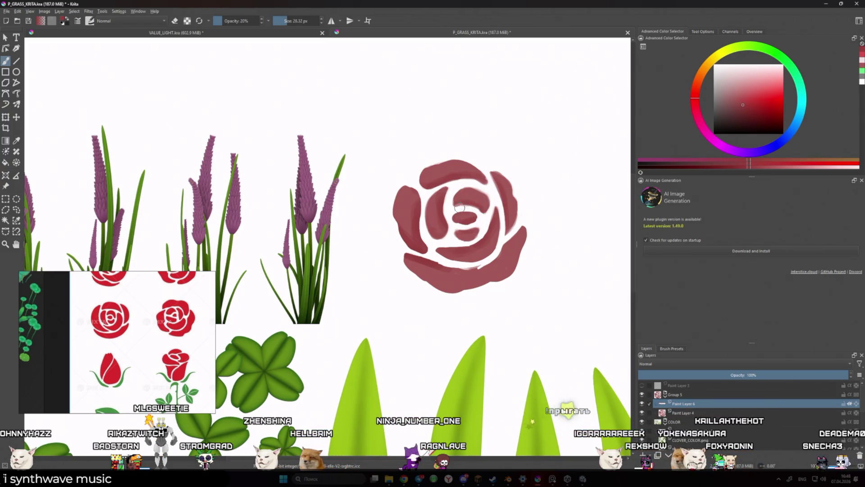
- Pick a darker red and paint faint 10%-opacity shading across the inner petal with a 20 px brush
{"action": "left_click", "coordinate": [733, 112]}
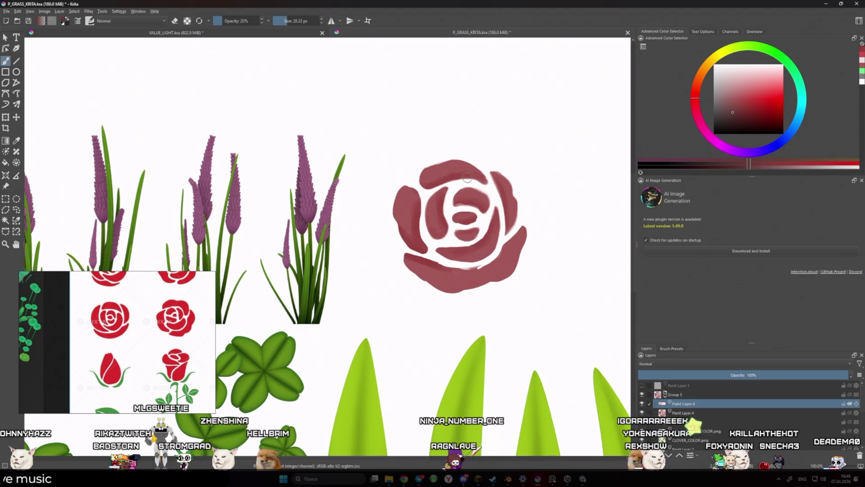
{"action": "left_click", "coordinate": [642, 386]}
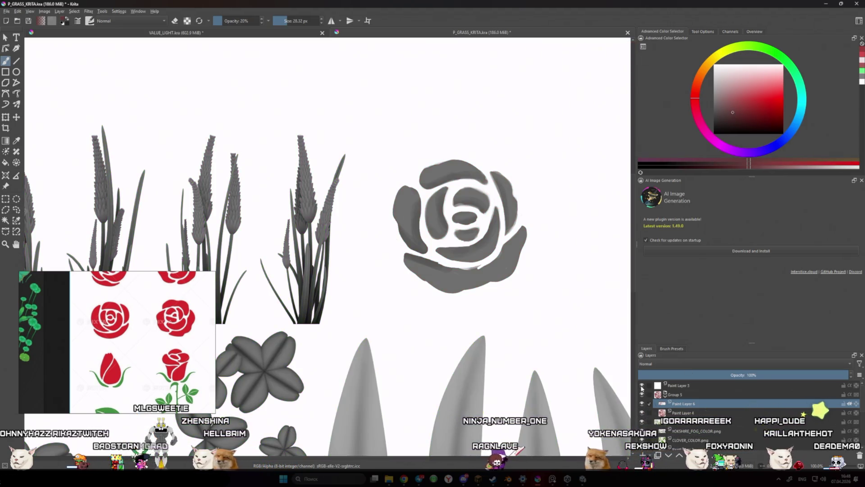
{"action": "left_click", "coordinate": [641, 386]}
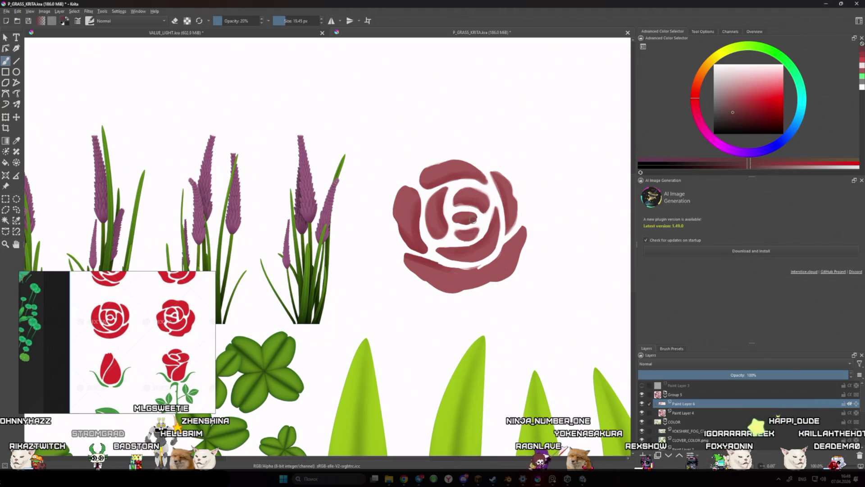
{"action": "scroll", "coordinate": [491, 205], "scroll_direction": "up", "scroll_amount": 4}
{"action": "key", "text": "i"}
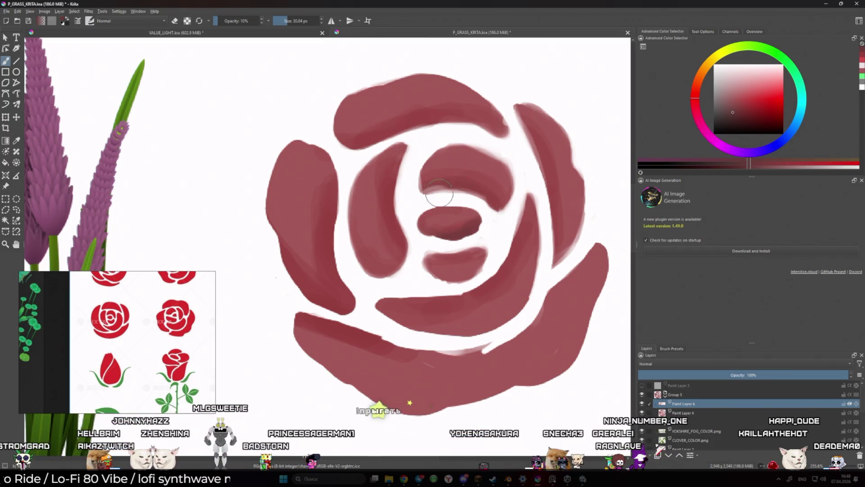
{"action": "key", "text": "bracketright"}
{"action": "key", "text": "bracketright"}
{"action": "key", "text": "bracketright"}
{"action": "left_click_drag", "start_coordinate": [478, 198], "coordinate": [421, 190]}
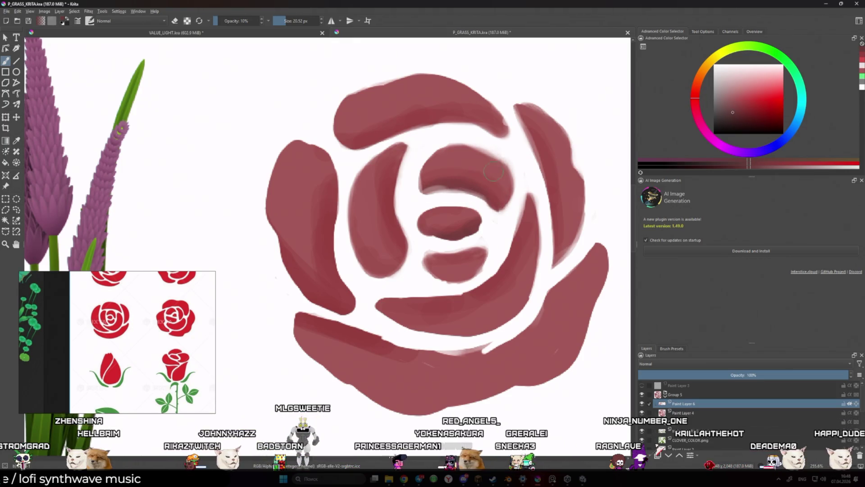
- Choose a different brush preset at 40% opacity, shrink it to about 10 px, and view the rose at 100%
{"action": "key", "text": "i"}
{"action": "key", "text": "o"}
{"action": "key", "text": "o"}
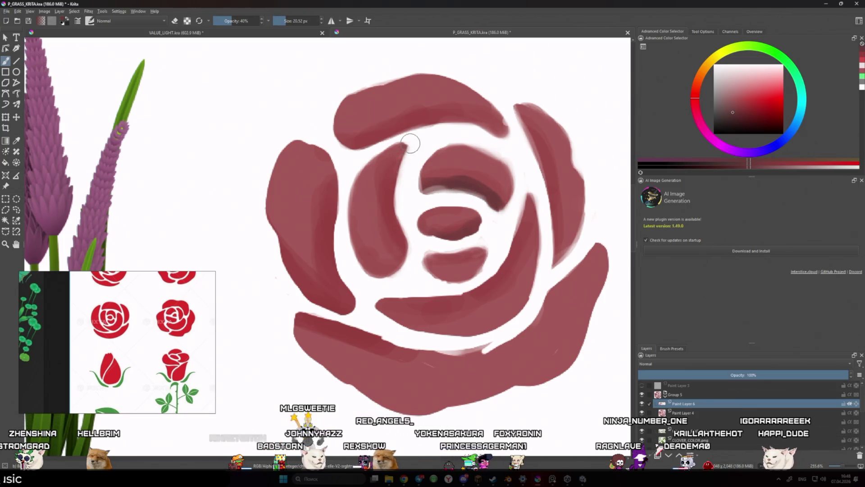
{"action": "left_click", "coordinate": [671, 348]}
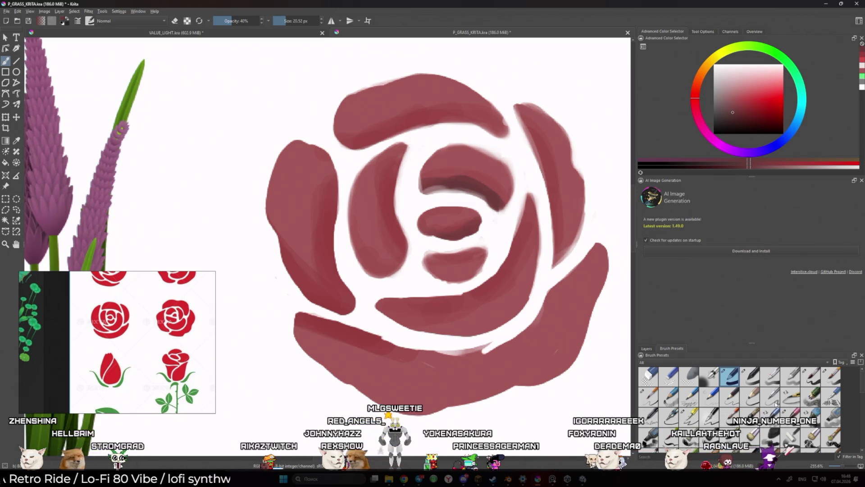
{"action": "left_click", "coordinate": [772, 379]}
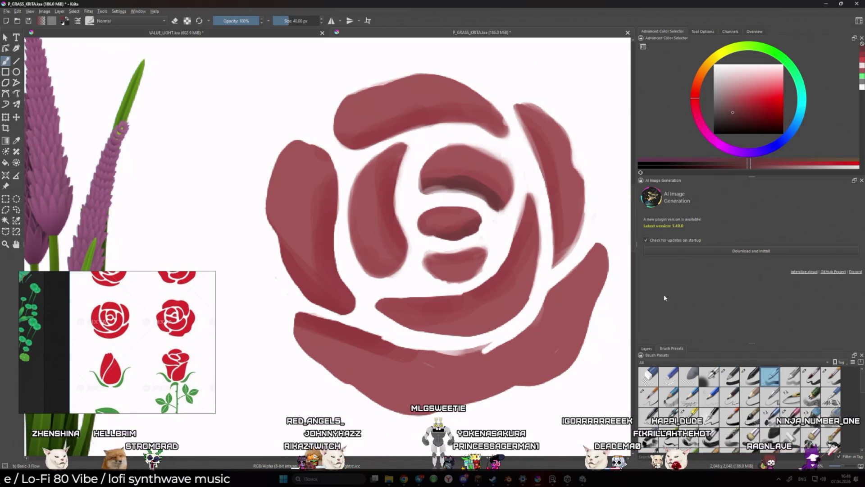
{"action": "key", "text": "i"}
{"action": "key", "text": "i"}
{"action": "key", "text": "i"}
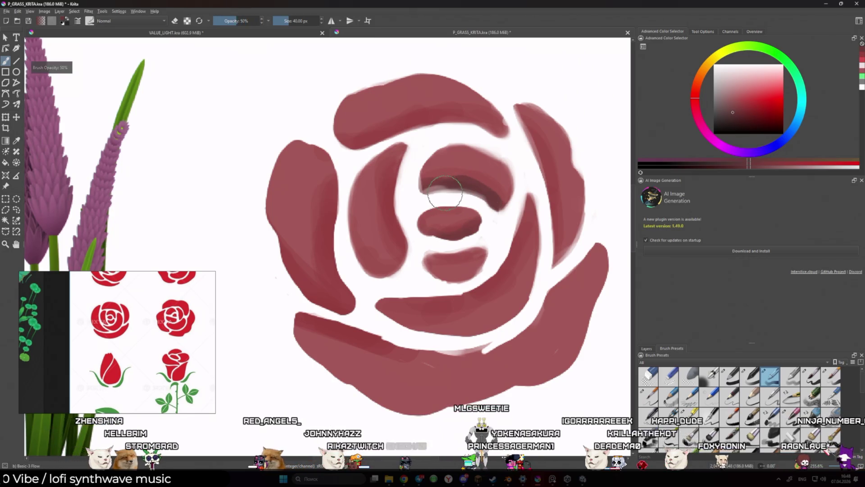
{"action": "mouse_move", "coordinate": [448, 193]}
{"action": "left_mouse_down"}
{"action": "mouse_move", "coordinate": [412, 158]}
{"action": "mouse_move", "coordinate": [412, 145]}
{"action": "left_mouse_up"}
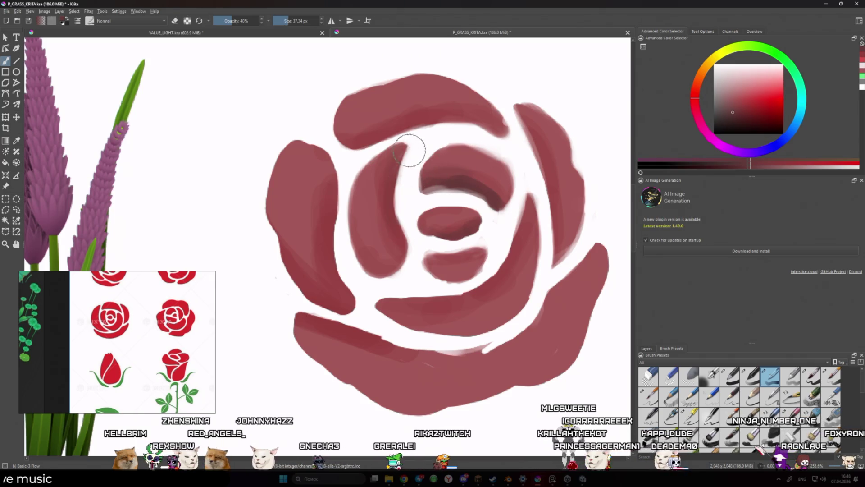
{"action": "left_click_drag", "start_coordinate": [417, 256], "coordinate": [471, 246]}
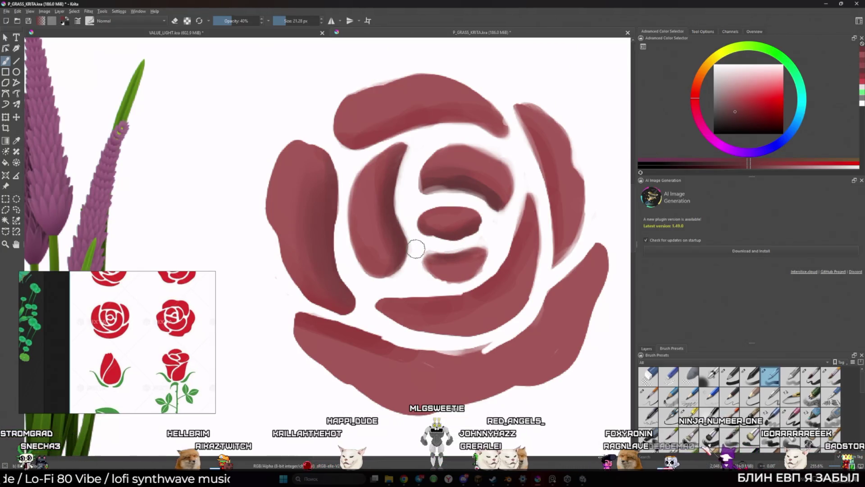
{"action": "key", "text": "2"}
{"action": "key", "text": "1"}
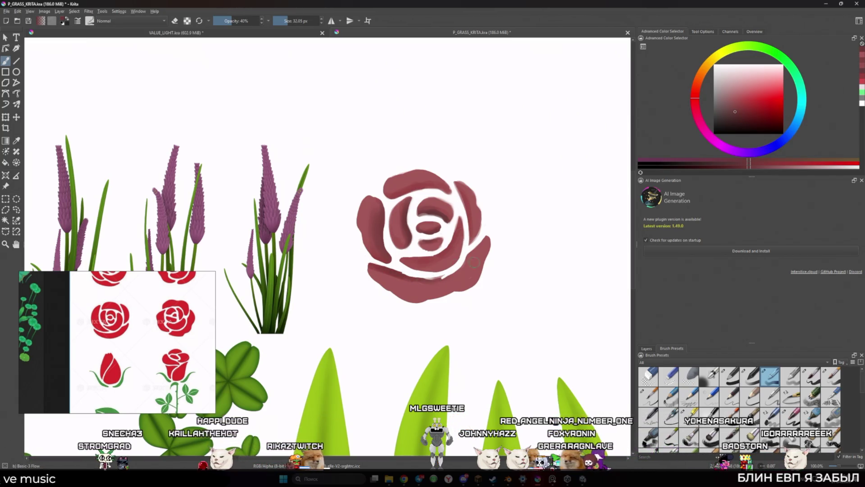
- Paint the rose's right edge and repaint its upper-left petal in brighter and sampled reds
{"action": "left_click_drag", "start_coordinate": [473, 262], "coordinate": [475, 246]}
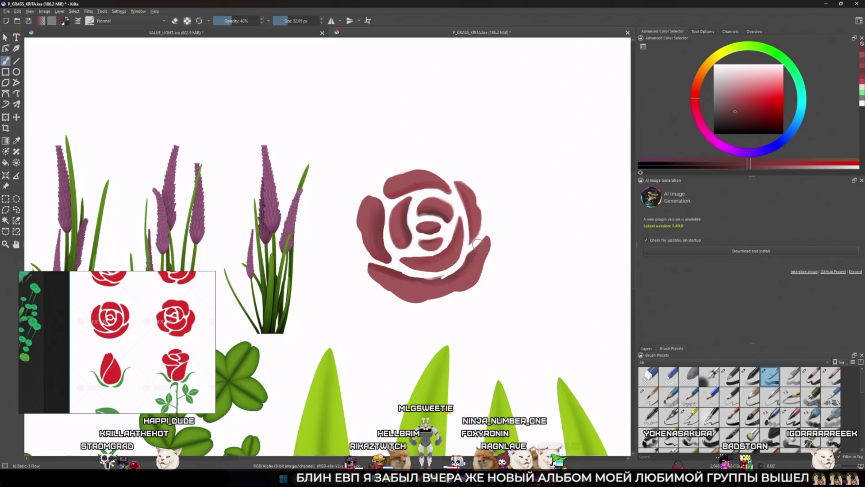
{"action": "key", "text": "bracketleft"}
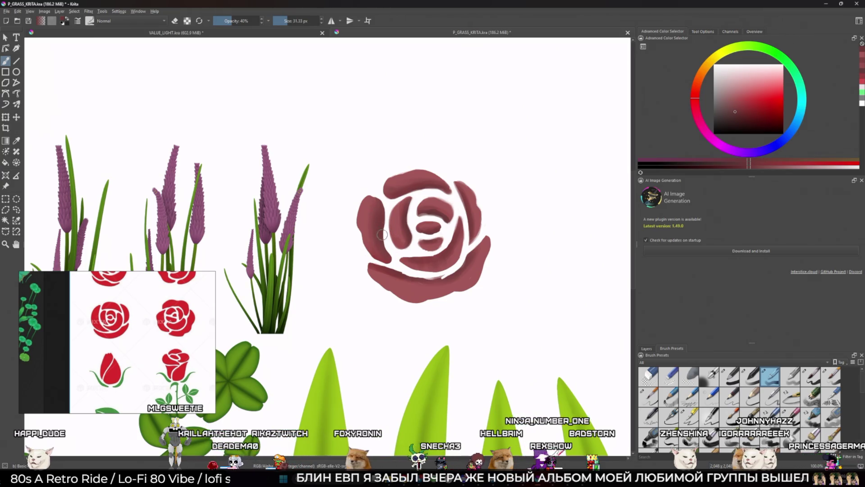
{"action": "left_click", "coordinate": [757, 107]}
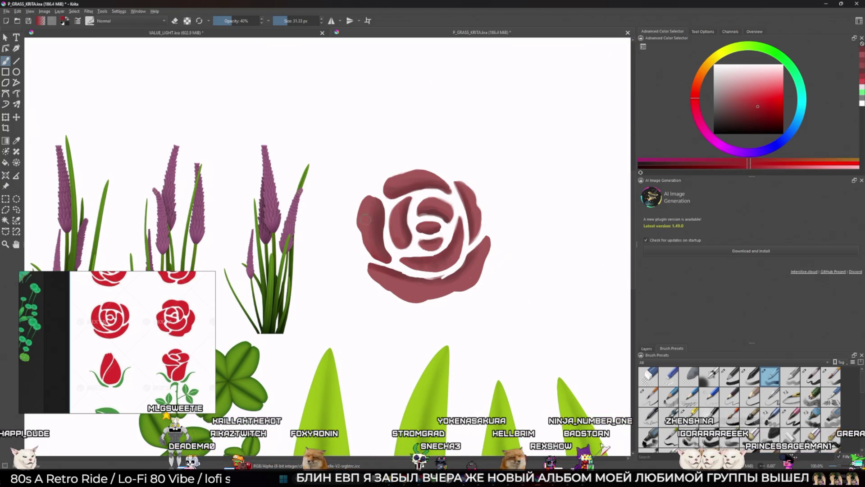
{"action": "left_click_drag", "start_coordinate": [363, 211], "coordinate": [373, 196]}
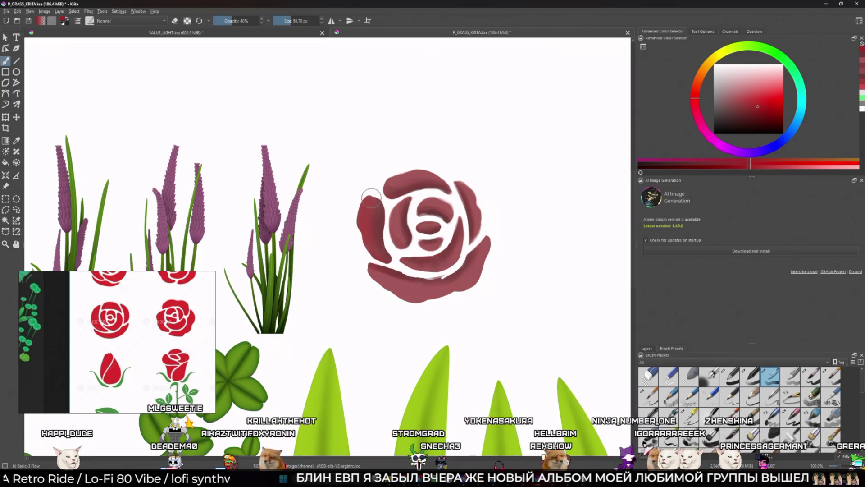
{"action": "left_click", "coordinate": [378, 228], "text": "ctrl"}
{"action": "left_click_drag", "start_coordinate": [370, 205], "coordinate": [365, 226]}
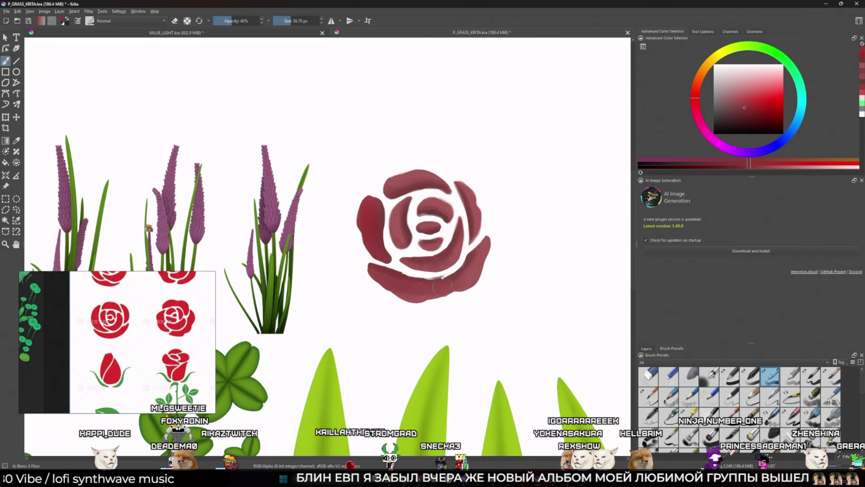
- Check the rose in greyscale, hide Paint Layer 3, and switch to Minecraft
{"action": "left_click", "coordinate": [648, 348]}
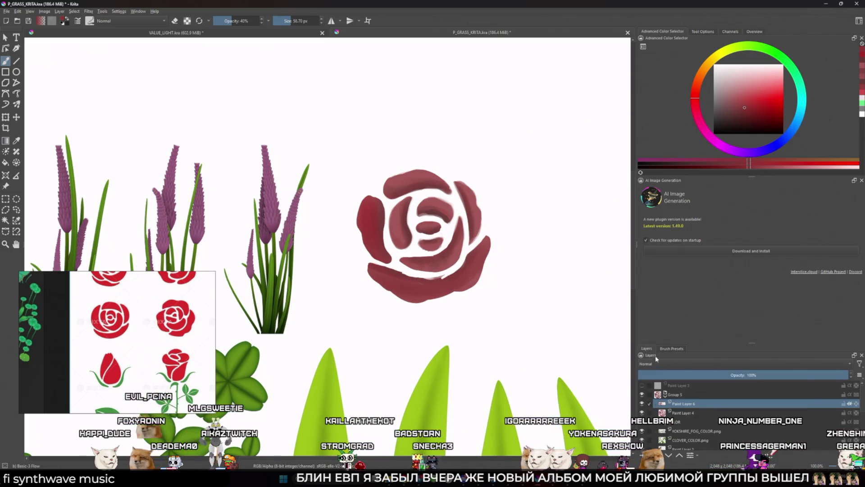
{"action": "left_click", "coordinate": [643, 386]}
{"action": "left_click", "coordinate": [643, 385]}
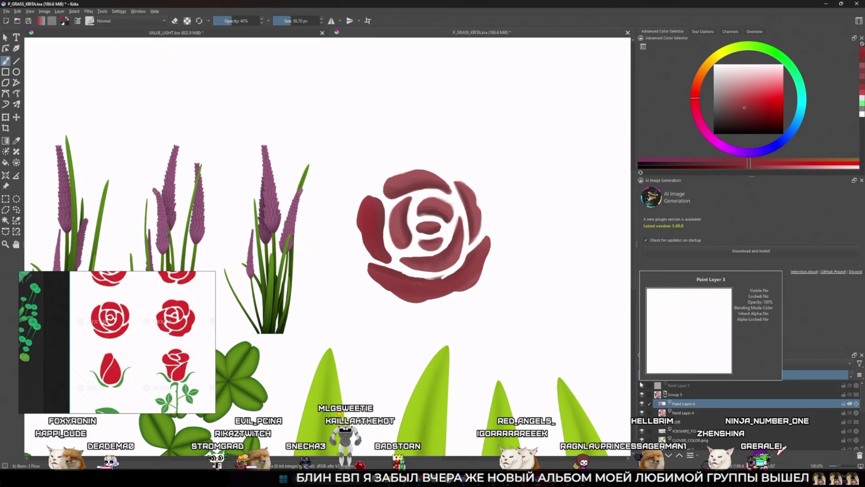
{"action": "key", "text": "alt+Tab"}
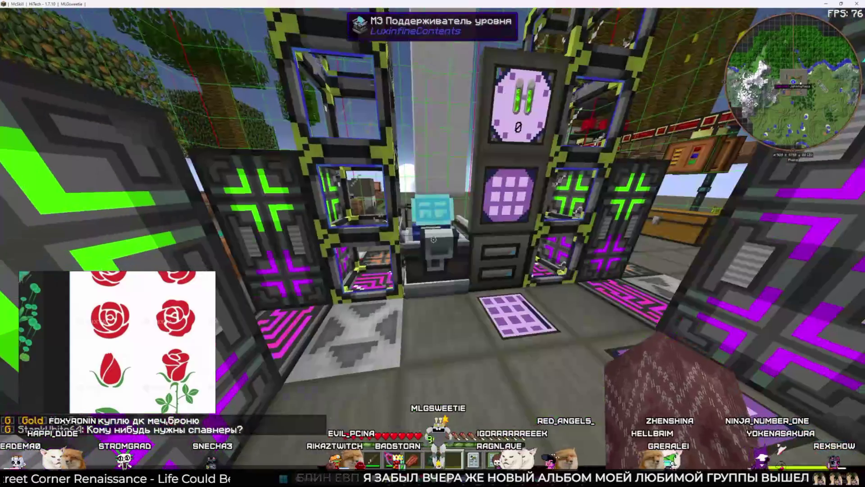
- Check the level maintainer and the crafting terminal, trying and clearing an 'fg' search
{"action": "right_click", "coordinate": [433, 243]}
{"action": "key", "text": "Escape"}
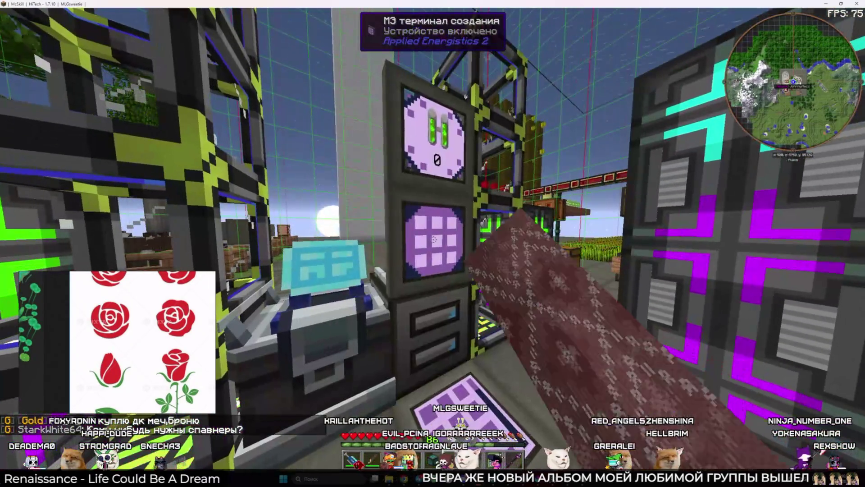
{"action": "right_click", "coordinate": [433, 243]}
{"action": "type", "text": "fgf"}
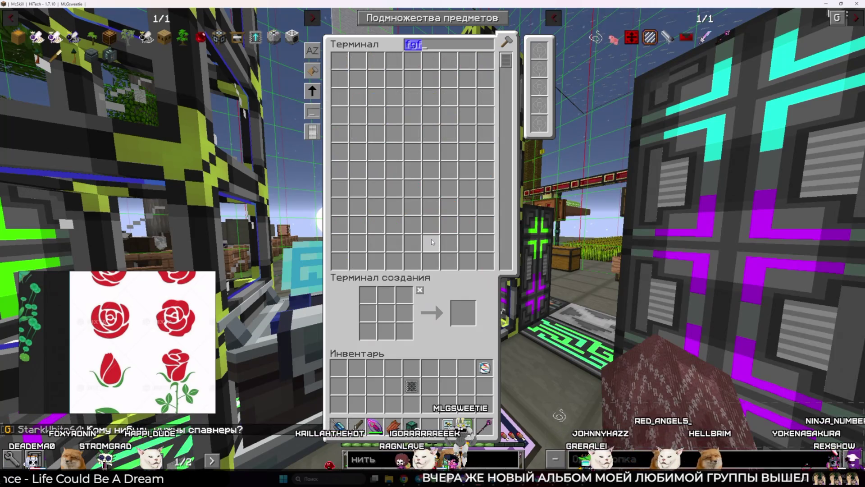
{"action": "key", "text": "BackSpace"}
{"action": "key", "text": "Escape"}
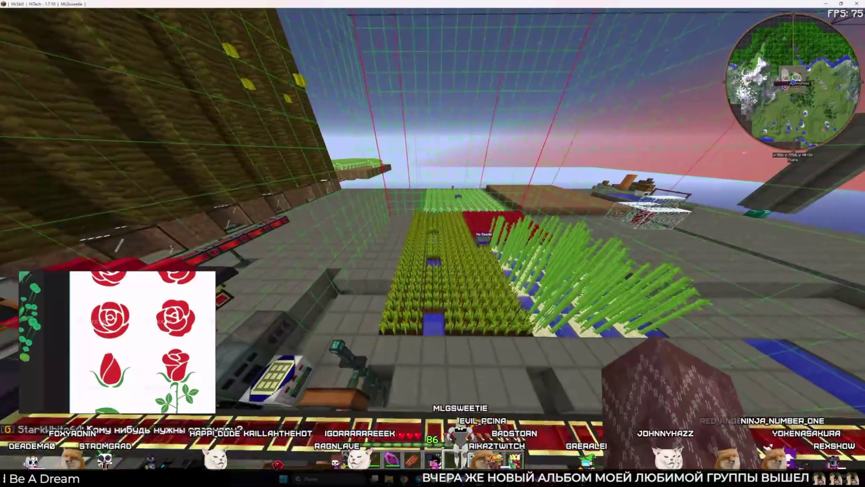
- Fly up over the base rooftops, then switch back to Krita
{"action": "key", "text": "m"}
{"action": "key", "text": "Escape"}
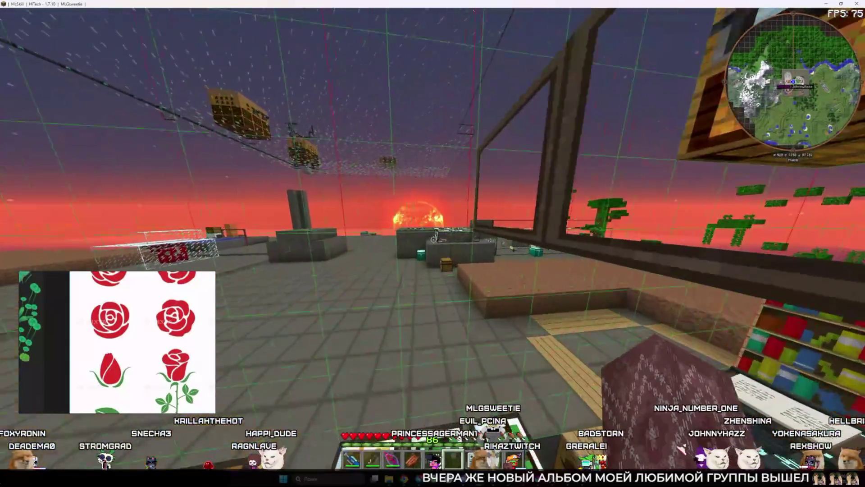
{"action": "key", "text": "space"}
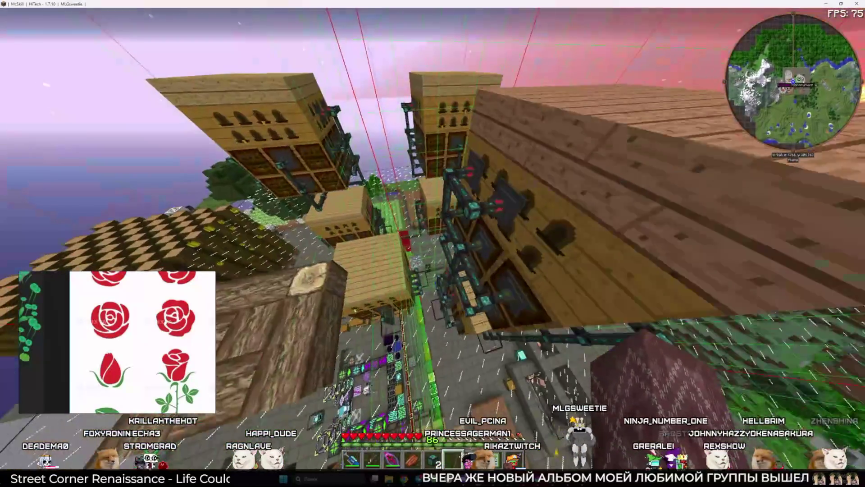
{"action": "key", "text": "alt+Tab"}
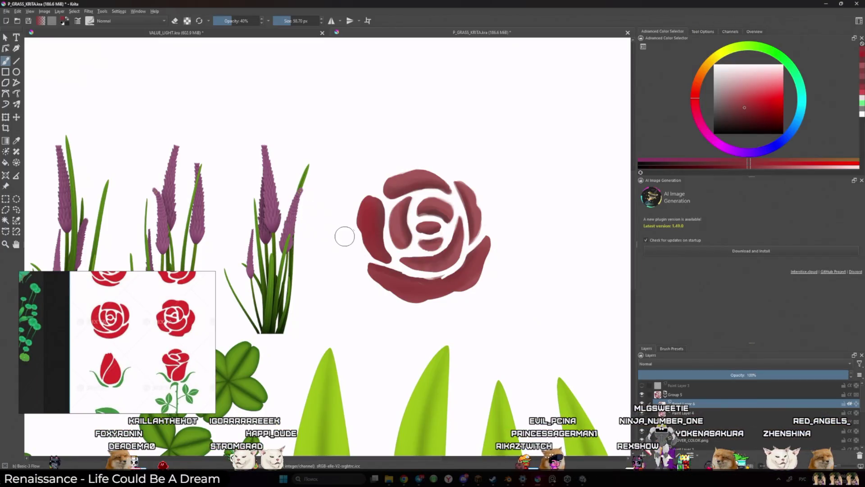
- Zoom out to compare the rose against the greyscale check layer, then zoom back in
{"action": "scroll", "coordinate": [371, 270], "scroll_direction": "down", "scroll_amount": 1}
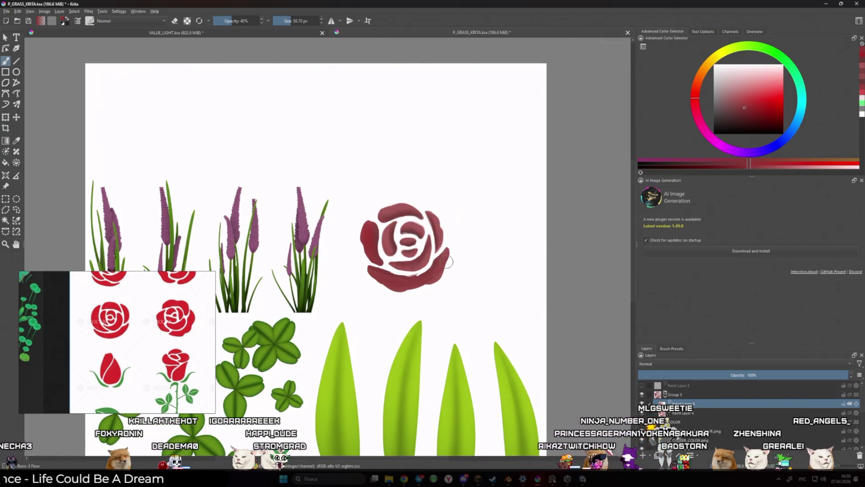
{"action": "scroll", "coordinate": [447, 261], "scroll_direction": "down", "scroll_amount": 4}
{"action": "left_click", "coordinate": [642, 385]}
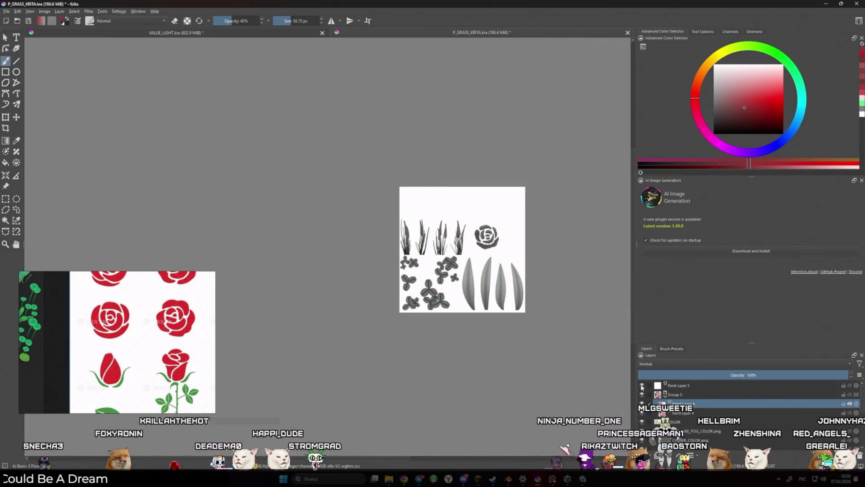
{"action": "left_click", "coordinate": [642, 386]}
{"action": "scroll", "coordinate": [518, 219], "scroll_direction": "up", "scroll_amount": 4}
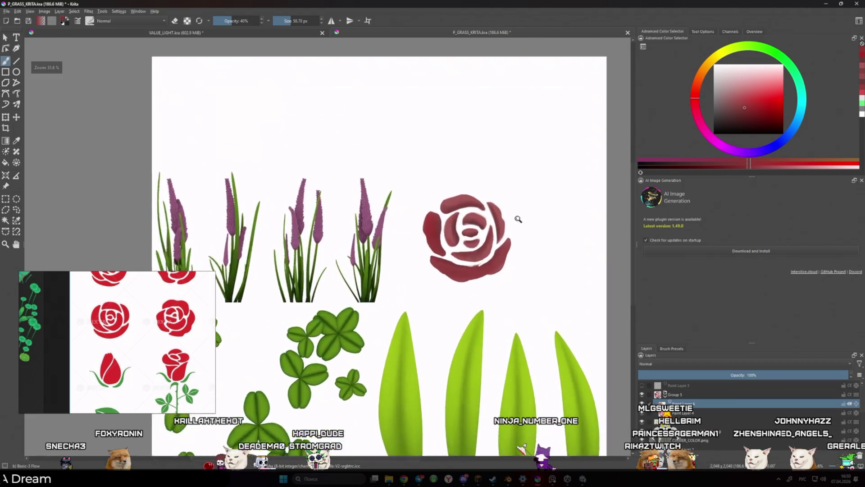
{"action": "scroll", "coordinate": [518, 219], "scroll_direction": "up", "scroll_amount": 2}
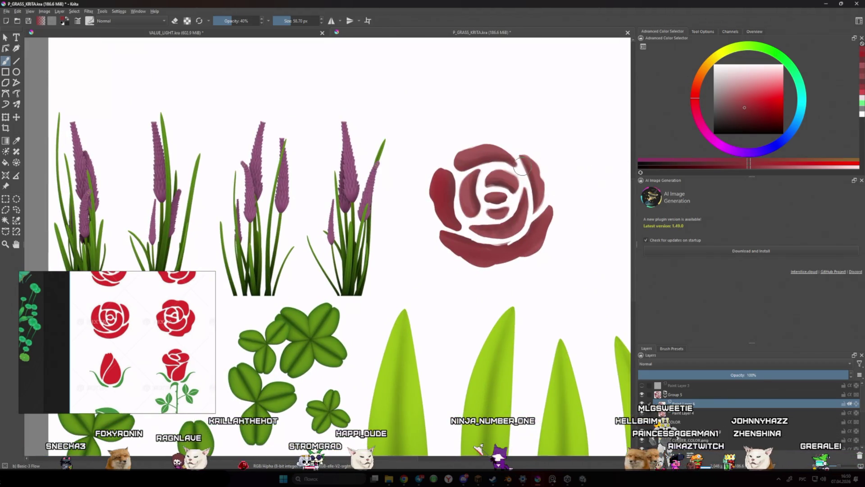
- Pick a brighter pink-red, frame the rose, and check it in greyscale
{"action": "mouse_move", "coordinate": [767, 107]}
{"action": "left_mouse_down"}
{"action": "mouse_move", "coordinate": [795, 83]}
{"action": "mouse_move", "coordinate": [800, 93]}
{"action": "mouse_move", "coordinate": [804, 87]}
{"action": "left_mouse_up"}
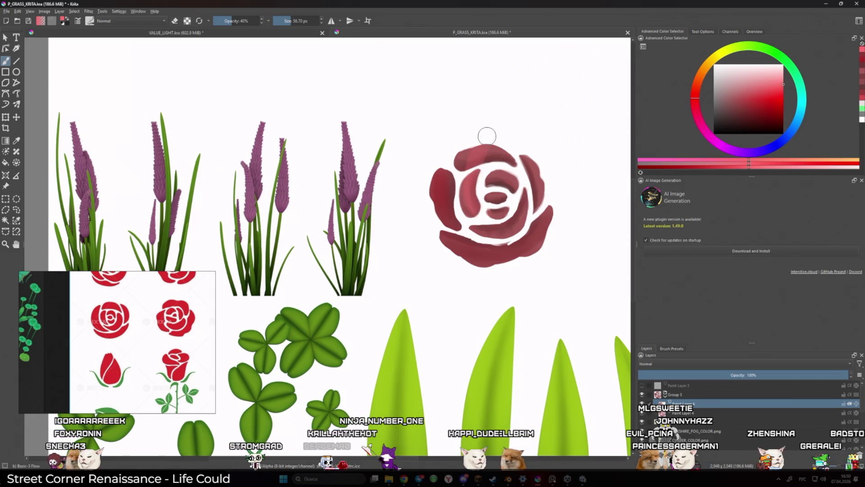
{"action": "left_click_drag", "start_coordinate": [487, 135], "coordinate": [460, 160]}
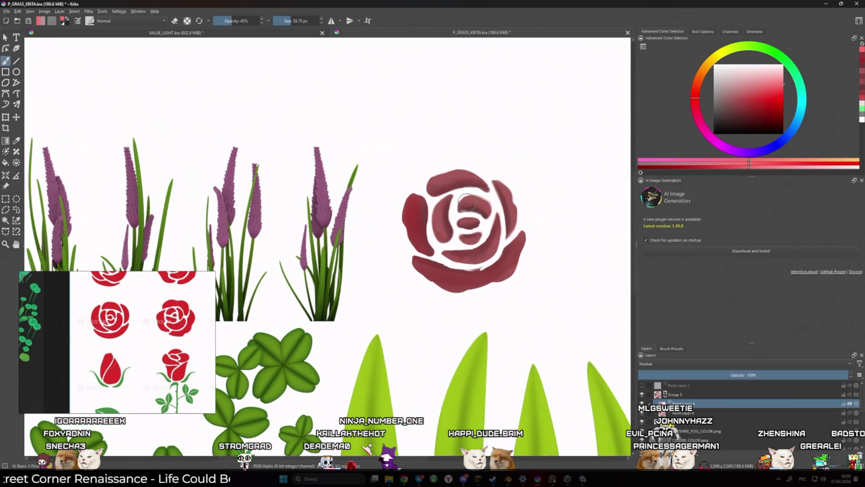
{"action": "left_click", "coordinate": [642, 385]}
{"action": "left_click", "coordinate": [642, 386]}
- Undo the pink strokes and deepen the left and top petals in red at 20% opacity
{"action": "key", "text": "ctrl+z"}
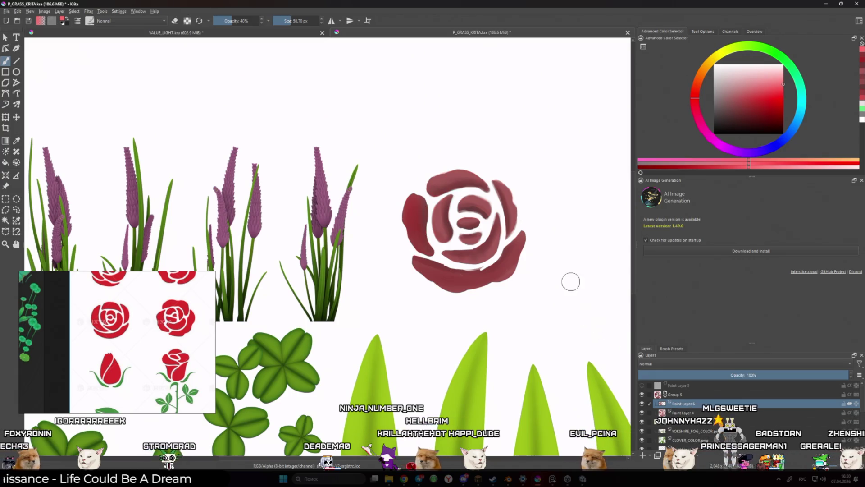
{"action": "left_click_drag", "start_coordinate": [426, 210], "coordinate": [421, 198]}
{"action": "left_click", "coordinate": [784, 98]}
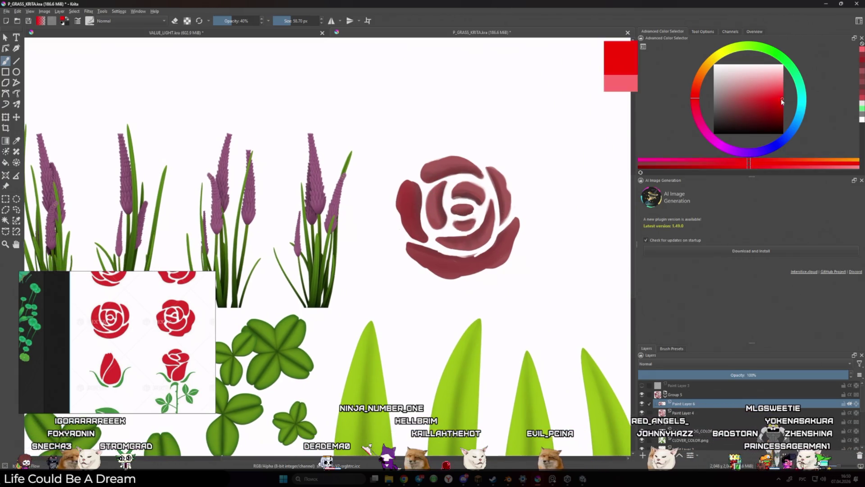
{"action": "key", "text": "ctrl+z"}
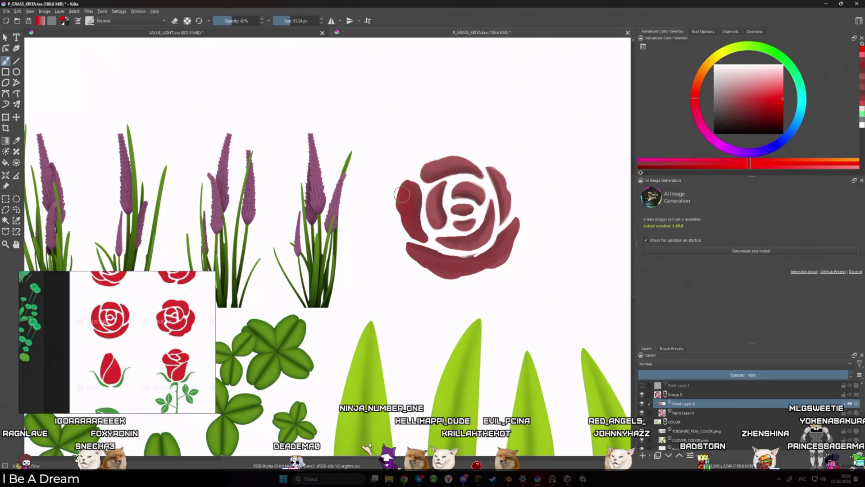
{"action": "key", "text": "bracketleft"}
{"action": "key", "text": "i"}
{"action": "key", "text": "i"}
{"action": "left_click_drag", "start_coordinate": [412, 175], "coordinate": [422, 238]}
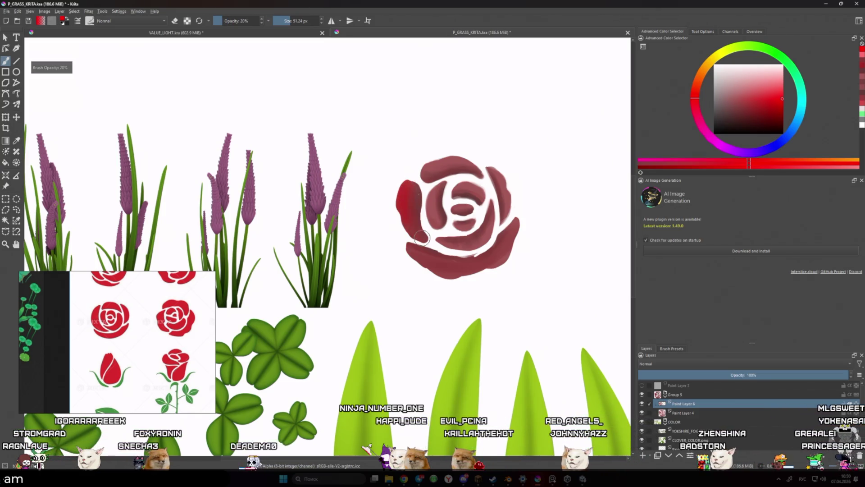
{"action": "left_click_drag", "start_coordinate": [436, 161], "coordinate": [458, 172]}
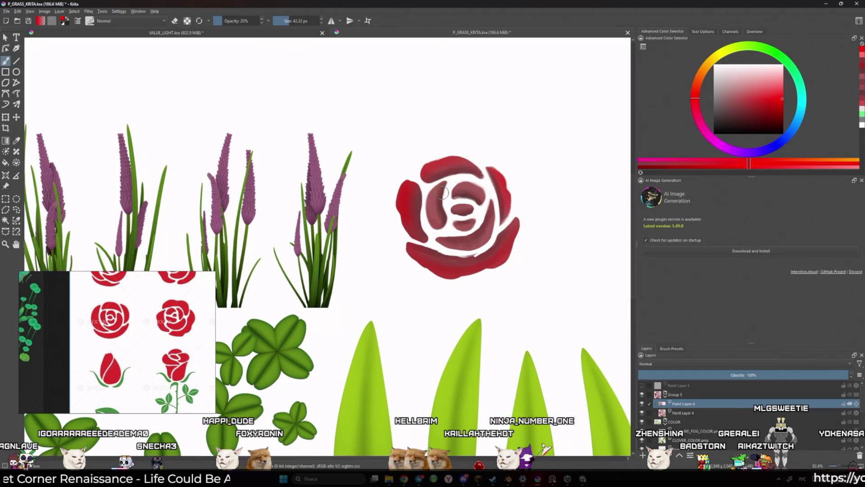
- Sample a darker petal red and fill the rose's inner white band with it
{"action": "key", "text": "bracketleft"}
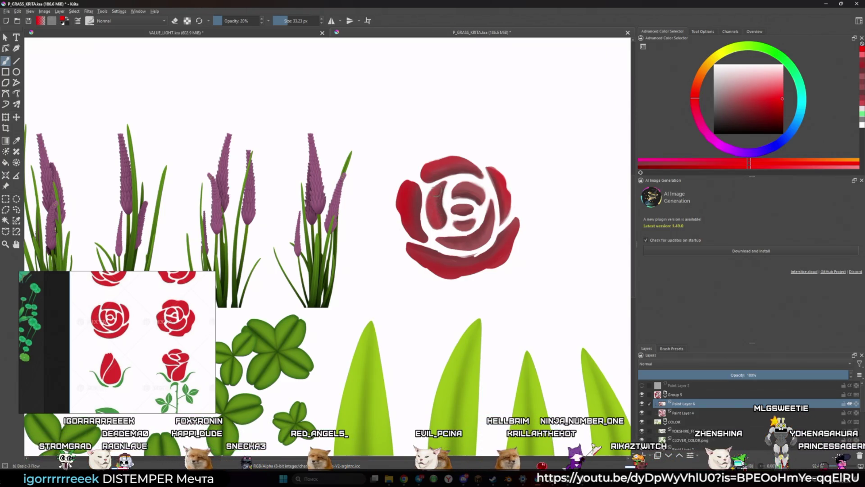
{"action": "left_click", "coordinate": [438, 209], "text": "ctrl"}
{"action": "left_click_drag", "start_coordinate": [480, 227], "coordinate": [440, 236]}
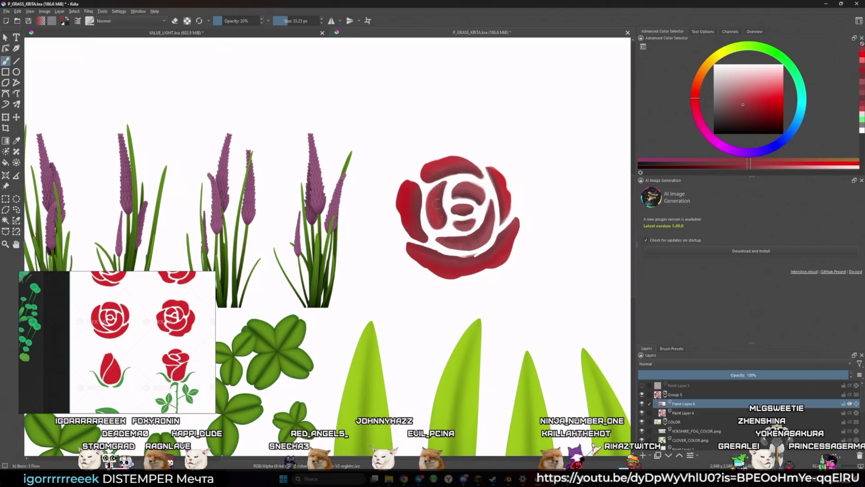
{"action": "scroll", "coordinate": [439, 236], "scroll_direction": "up", "scroll_amount": 3}
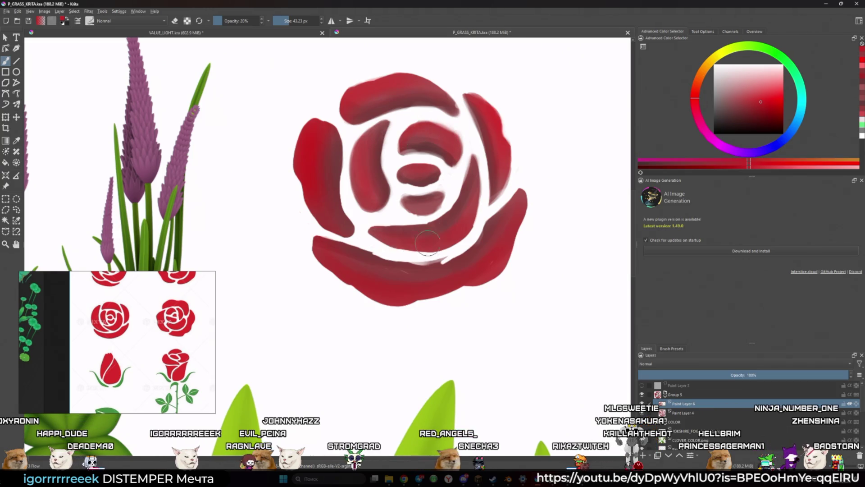
- Centre the rose in view and try darker and brighter reds while resizing the brush
{"action": "left_click", "coordinate": [499, 197], "text": "ctrl"}
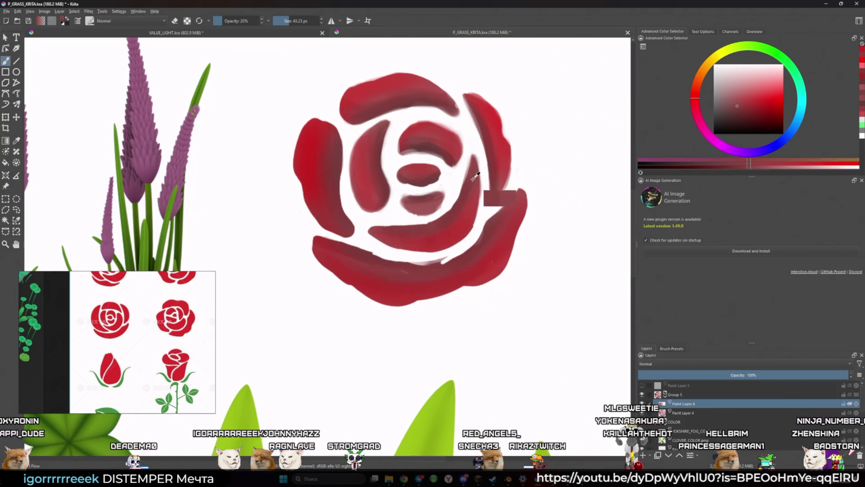
{"action": "key", "text": "bracketleft"}
{"action": "key", "text": "bracketleft"}
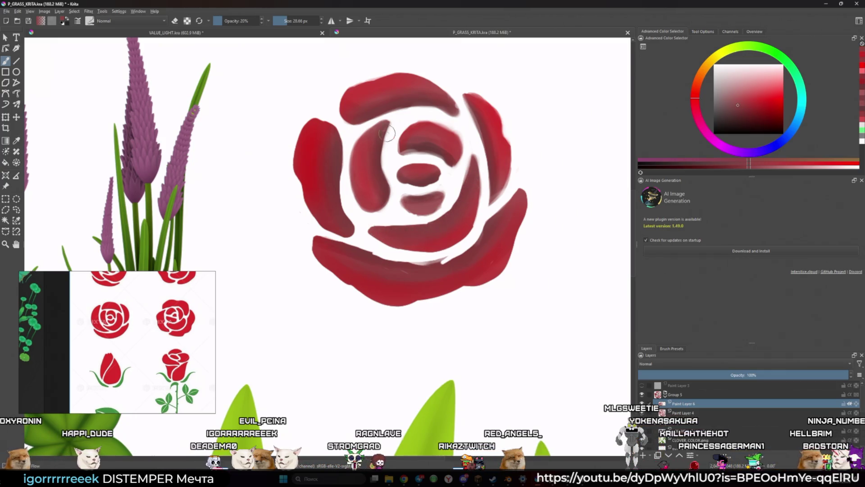
{"action": "left_click_drag", "start_coordinate": [365, 157], "coordinate": [400, 169]}
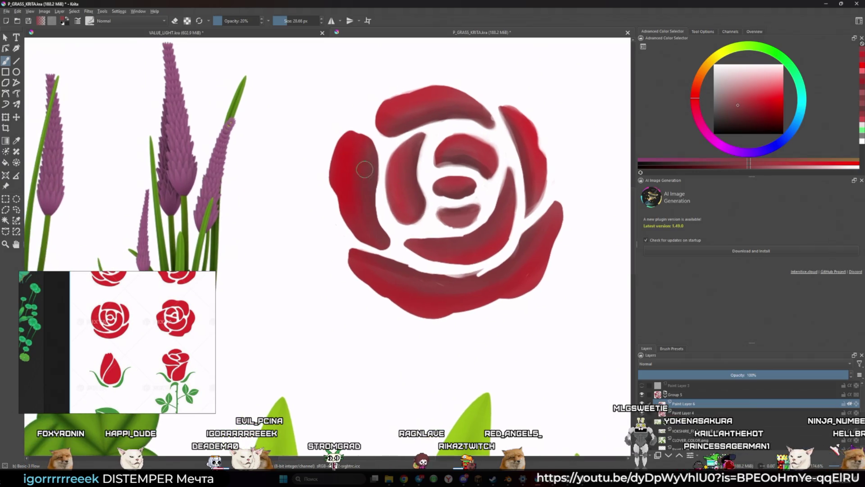
{"action": "left_click", "coordinate": [362, 170], "text": "ctrl"}
{"action": "key", "text": "bracketright"}
{"action": "key", "text": "bracketright"}
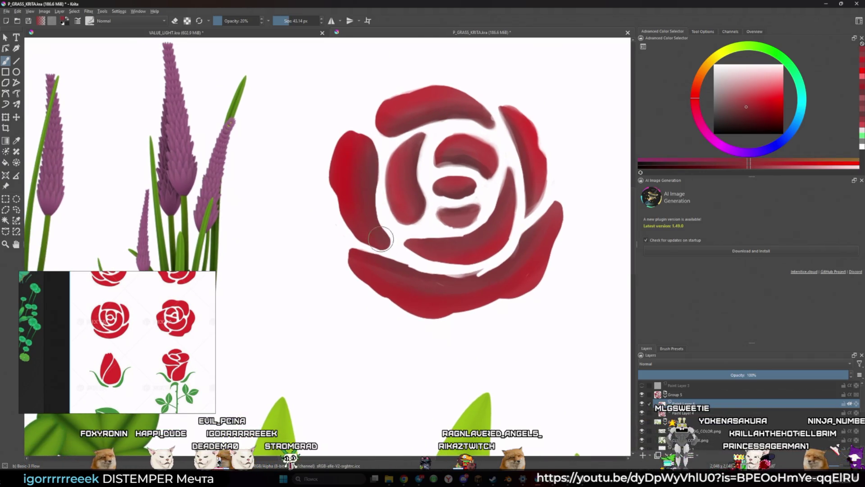
{"action": "left_click", "coordinate": [358, 198], "text": "ctrl"}
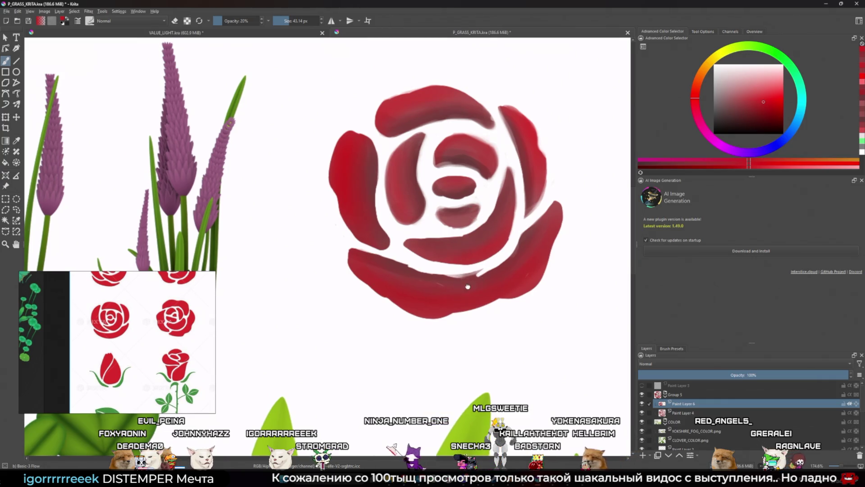
- Shrink the brush and settle on the dark red sampled from the inner petal
{"action": "scroll", "coordinate": [466, 280], "scroll_direction": "down", "scroll_amount": 3}
{"action": "left_click", "coordinate": [462, 205], "text": "ctrl"}
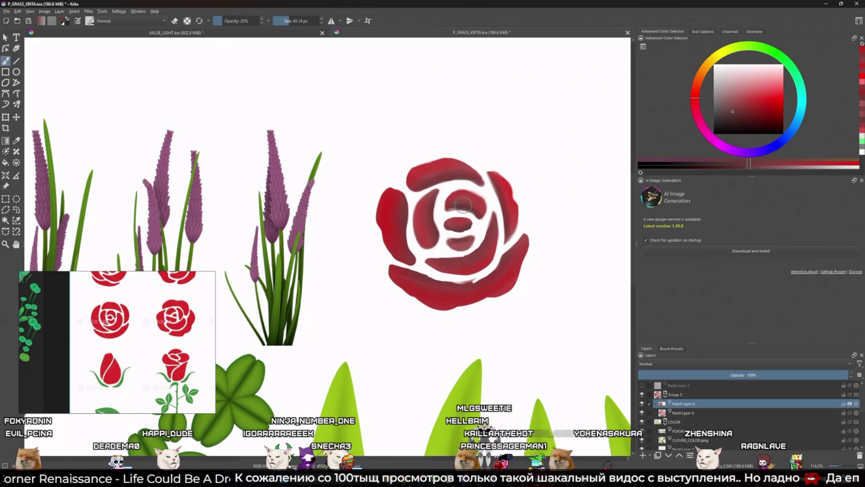
{"action": "scroll", "coordinate": [499, 219], "scroll_direction": "up", "scroll_amount": 2}
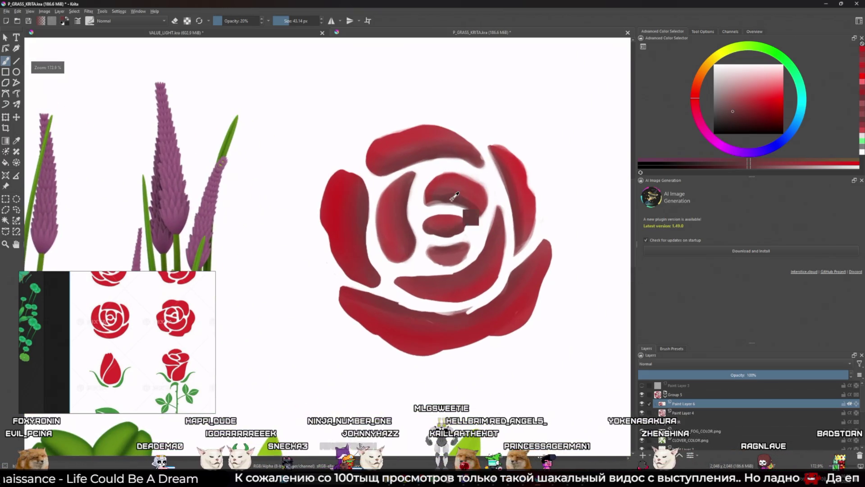
{"action": "key", "text": "bracketleft"}
{"action": "key", "text": "bracketleft"}
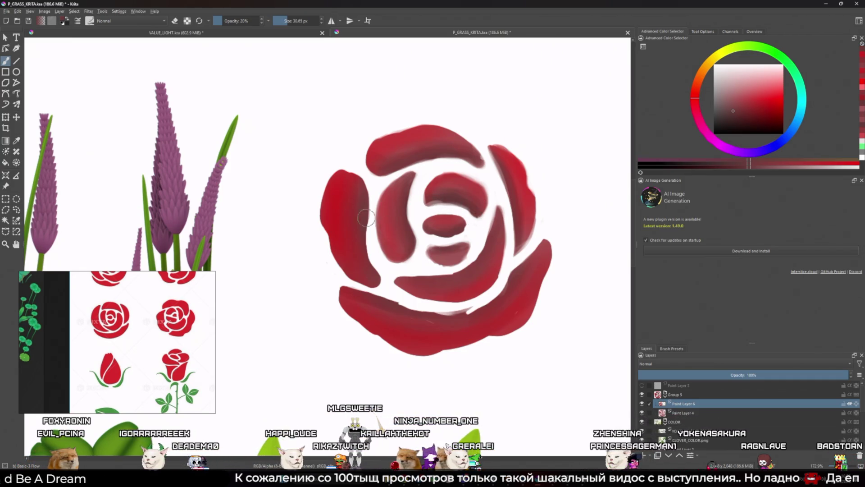
{"action": "left_click", "coordinate": [460, 165], "text": "ctrl"}
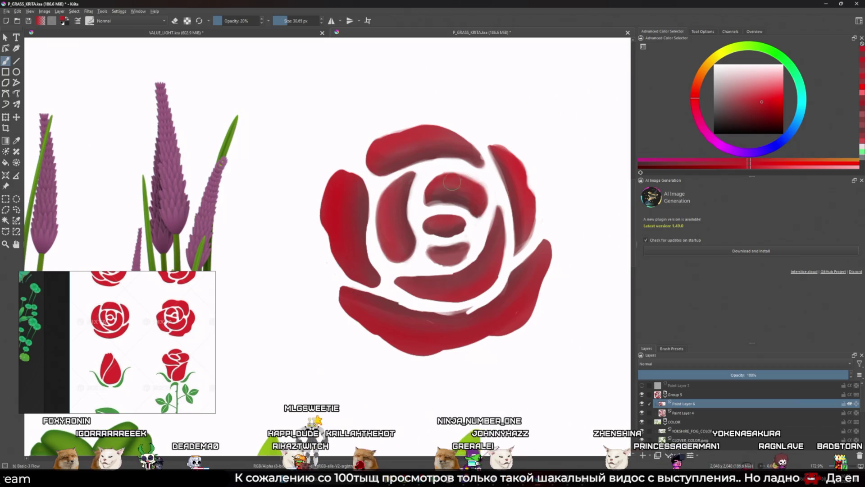
{"action": "left_click", "coordinate": [444, 199], "text": "ctrl"}
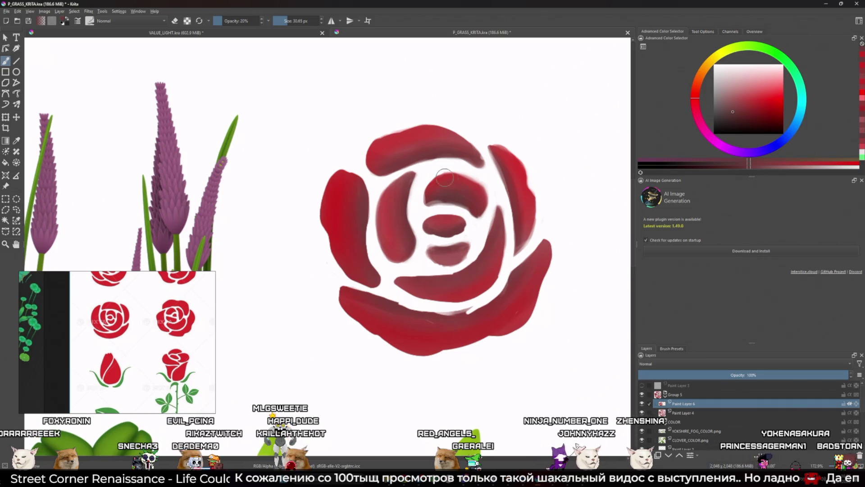
{"action": "left_click", "coordinate": [384, 142], "text": "ctrl"}
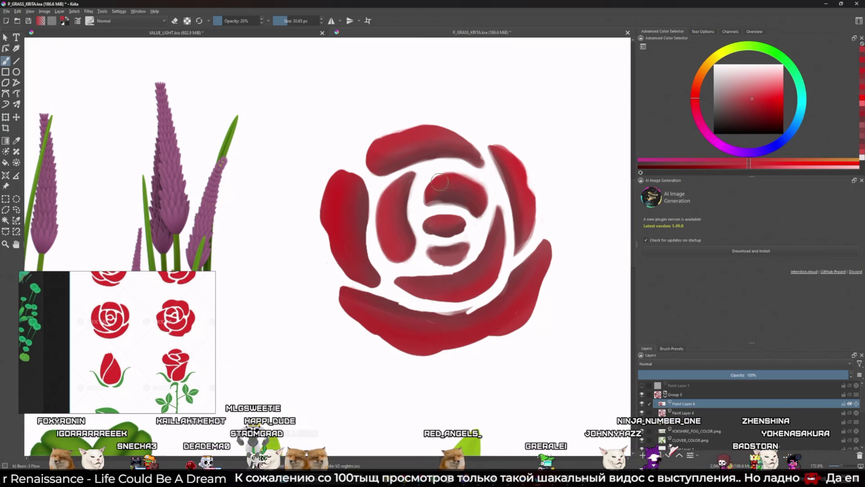
{"action": "left_click", "coordinate": [456, 199], "text": "ctrl"}
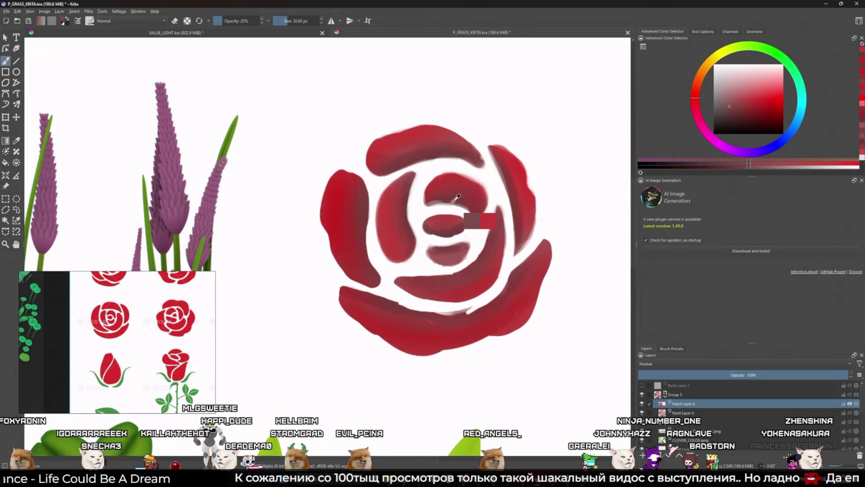
{"action": "left_click", "coordinate": [451, 197], "text": "ctrl"}
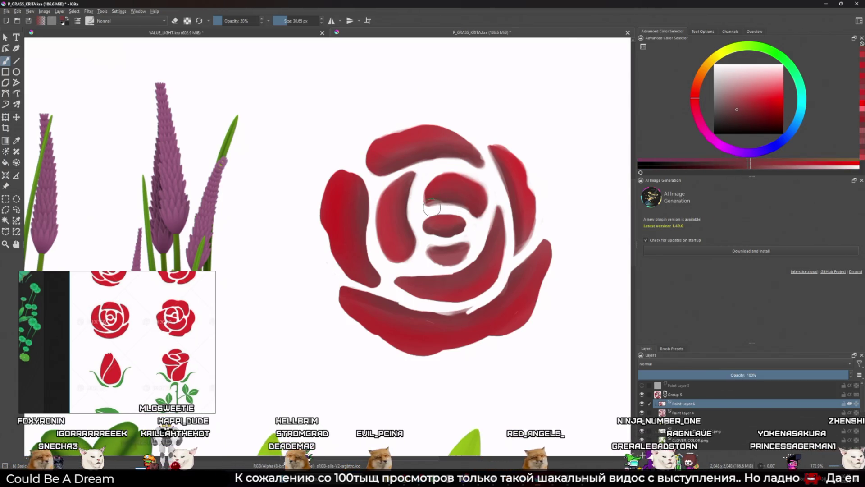
{"action": "scroll", "coordinate": [430, 171], "scroll_direction": "down", "scroll_amount": 10}
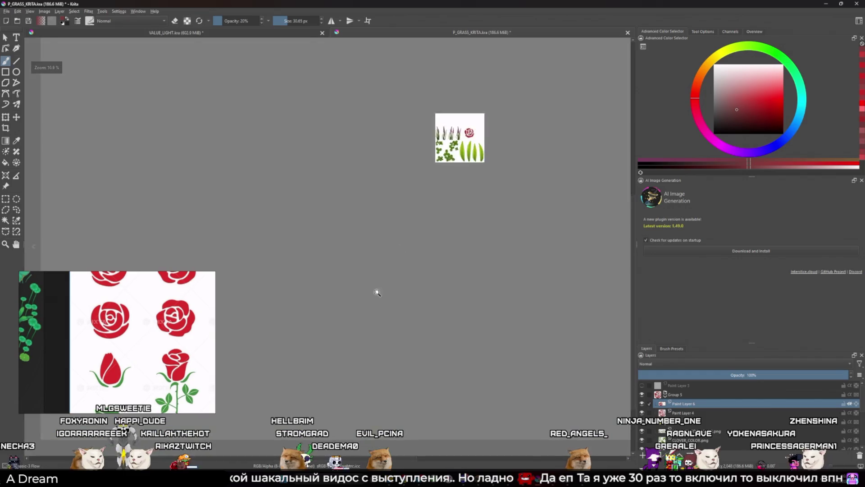
- Brush faint, more saturated dark-red shading onto the rose's left petal, then slightly shrink the brush
{"action": "scroll", "coordinate": [447, 183], "scroll_direction": "up", "scroll_amount": 10}
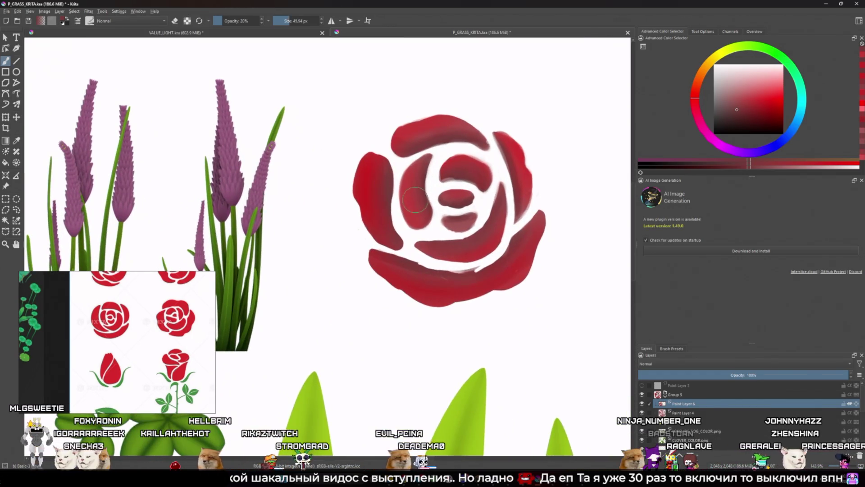
{"action": "key", "text": "bracketright"}
{"action": "key", "text": "bracketright"}
{"action": "key", "text": "bracketright"}
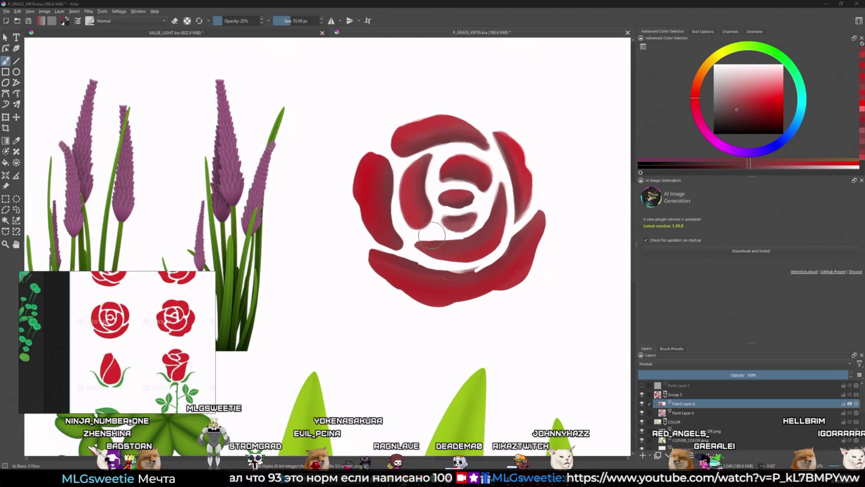
{"action": "left_click_drag", "start_coordinate": [432, 234], "coordinate": [439, 243]}
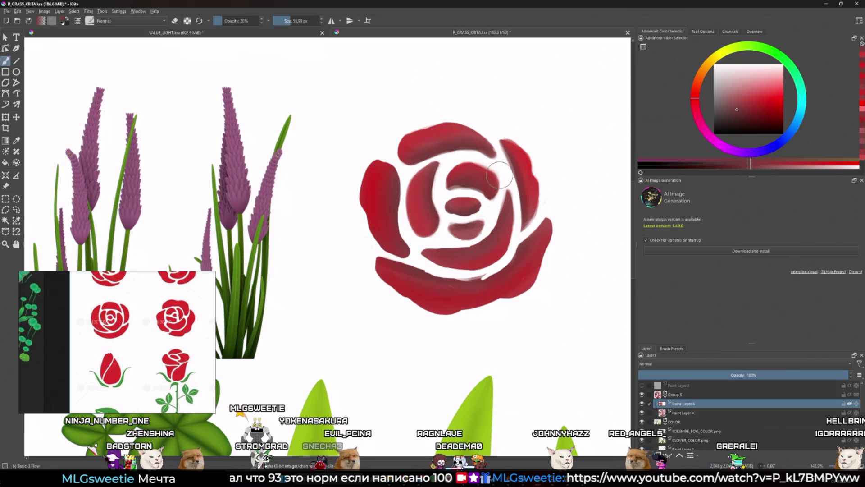
{"action": "left_click", "coordinate": [403, 212], "text": "ctrl"}
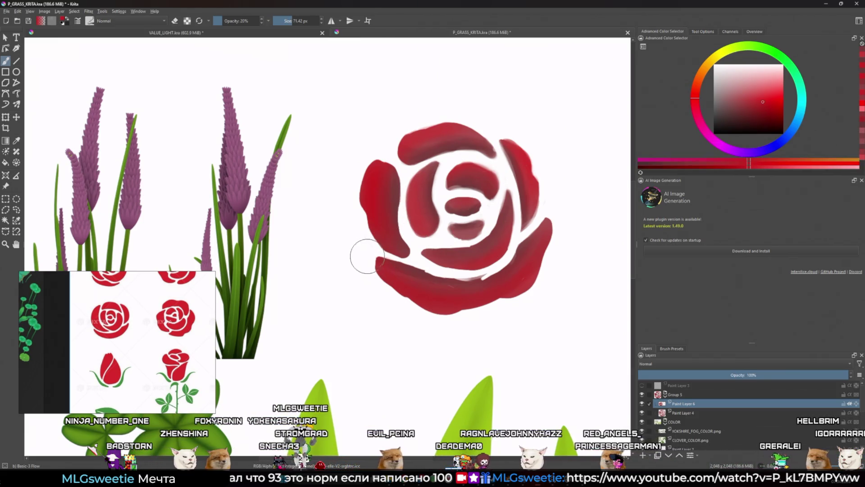
{"action": "left_click", "coordinate": [421, 205], "text": "ctrl"}
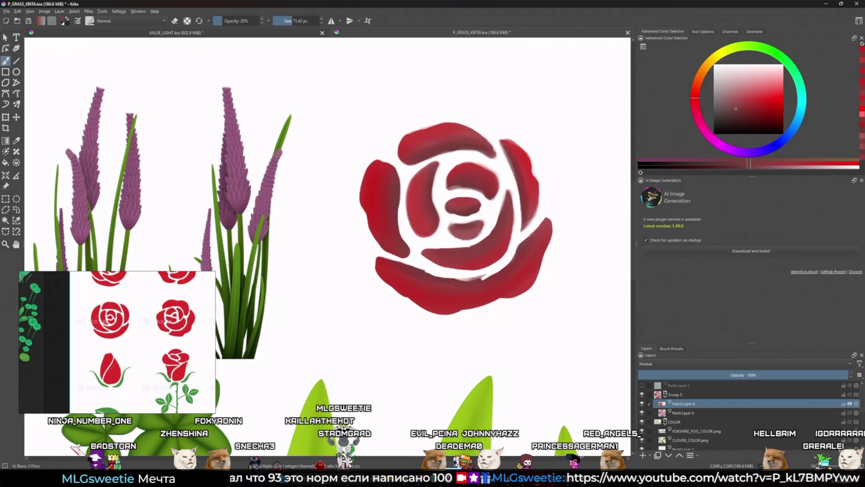
{"action": "left_click", "coordinate": [736, 113]}
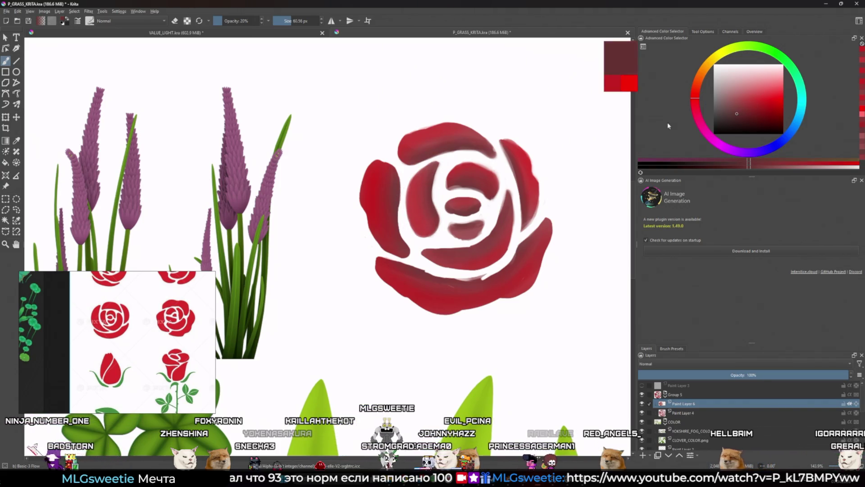
{"action": "left_click_drag", "start_coordinate": [395, 176], "coordinate": [395, 205]}
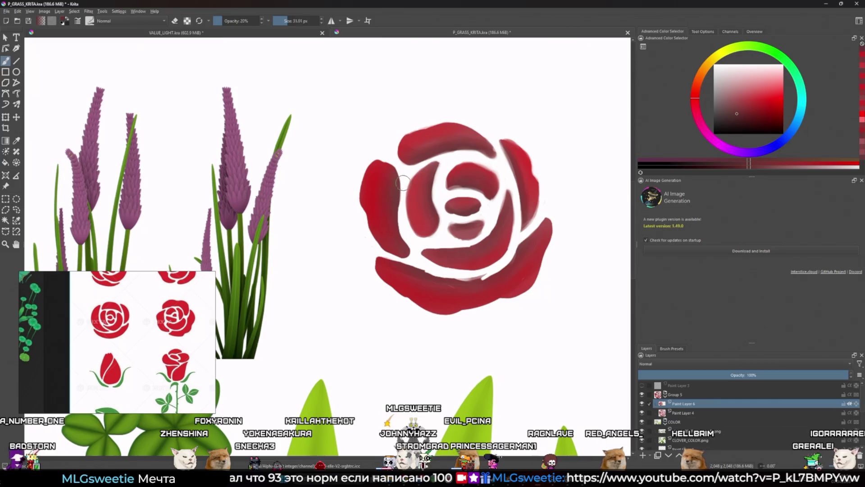
{"action": "key", "text": "bracketleft"}
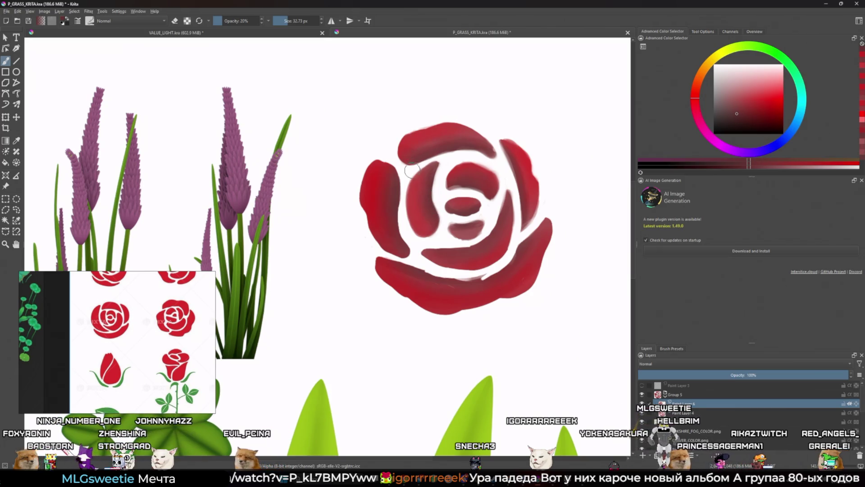
- Sample the brighter left-petal red and frame the upper petals with a readjusted brush size
{"action": "scroll", "coordinate": [411, 171], "scroll_direction": "up", "scroll_amount": 5}
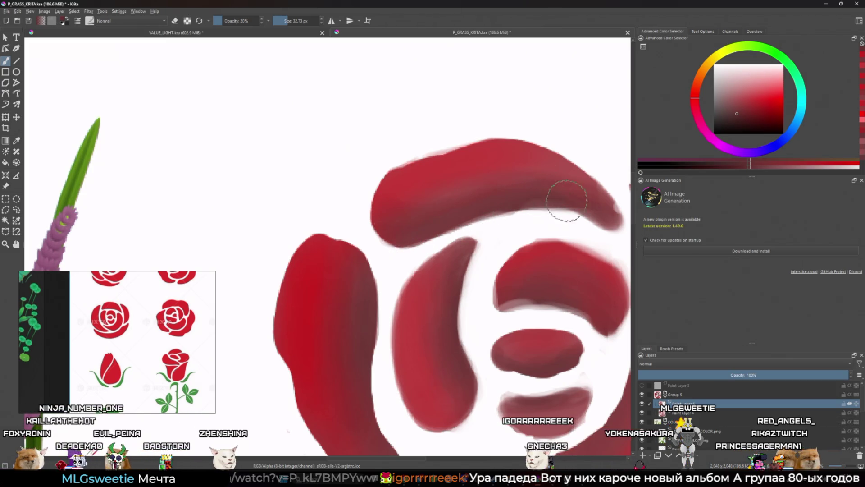
{"action": "left_click", "coordinate": [343, 284], "text": "ctrl"}
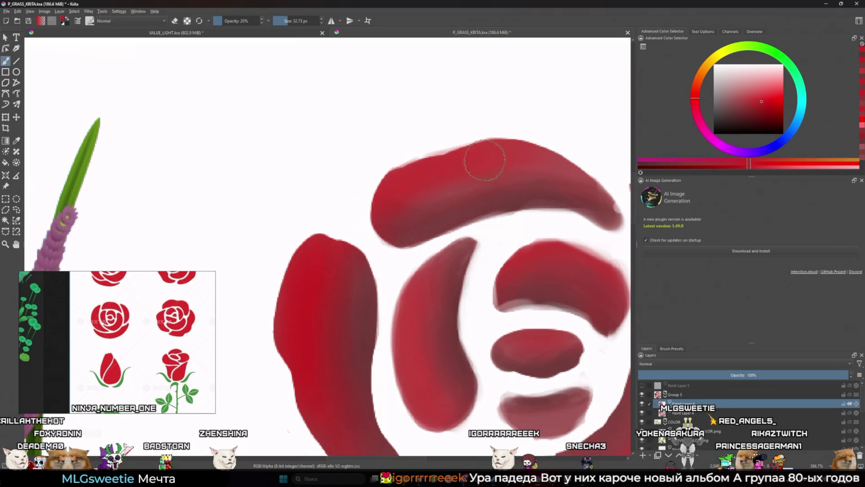
{"action": "left_click_drag", "start_coordinate": [485, 160], "coordinate": [428, 178]}
{"action": "key", "text": "["}
{"action": "key", "text": "["}
{"action": "key", "text": "["}
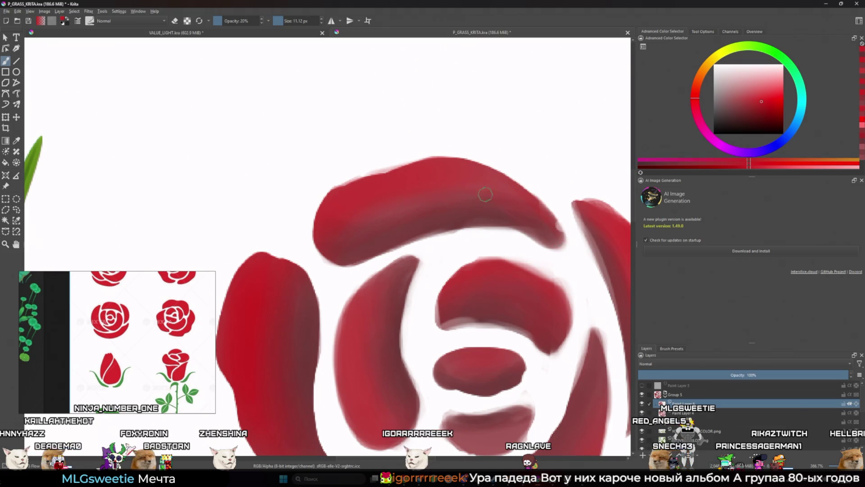
{"action": "key", "text": "bracketright"}
{"action": "key", "text": "bracketright"}
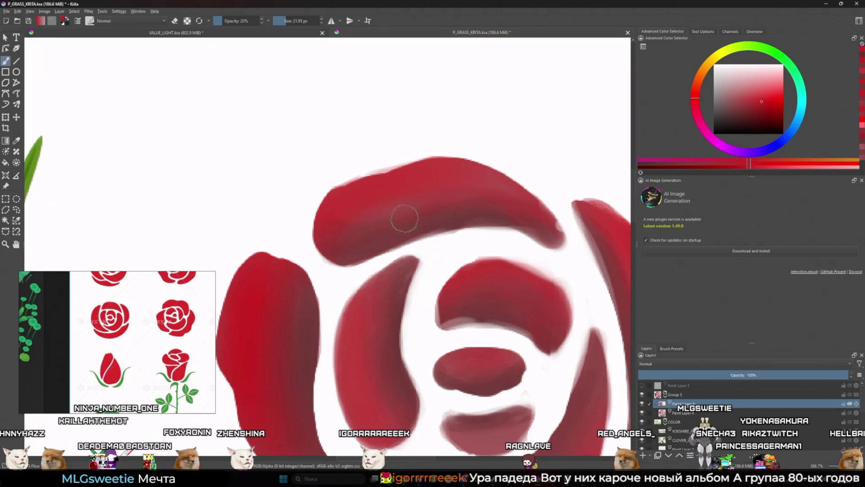
{"action": "scroll", "coordinate": [517, 242], "scroll_direction": "down", "scroll_amount": 5}
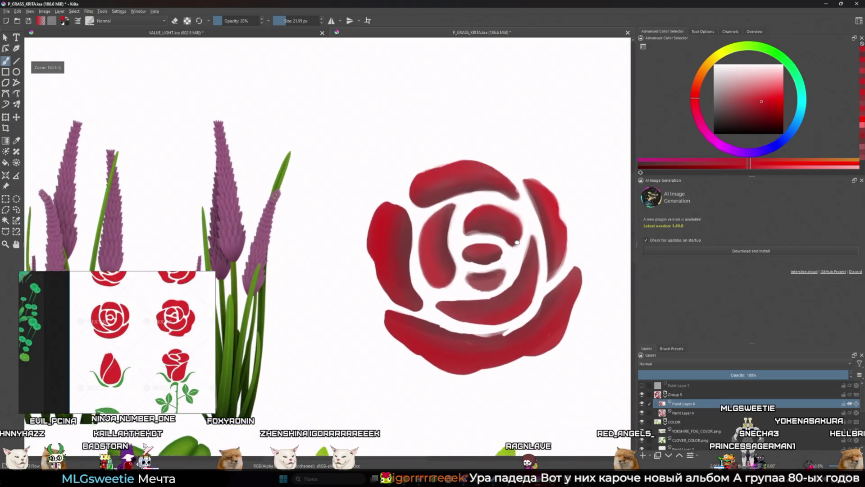
{"action": "scroll", "coordinate": [535, 191], "scroll_direction": "up", "scroll_amount": 4}
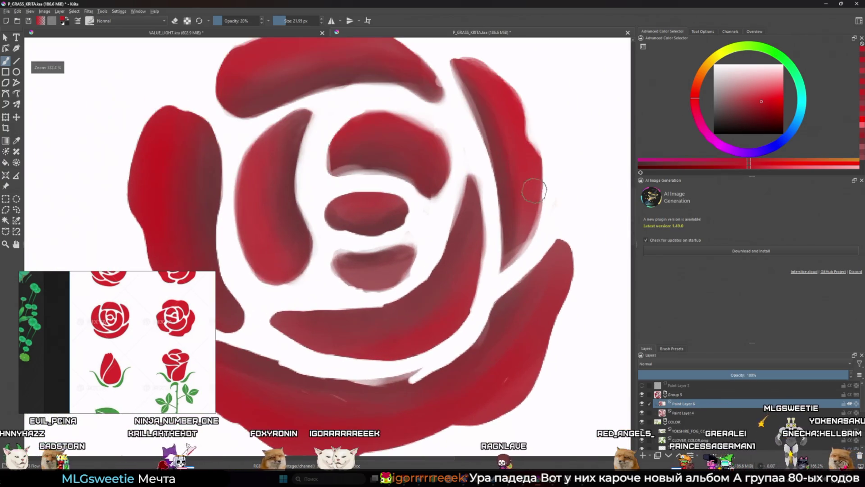
{"action": "left_click_drag", "start_coordinate": [531, 212], "coordinate": [536, 223]}
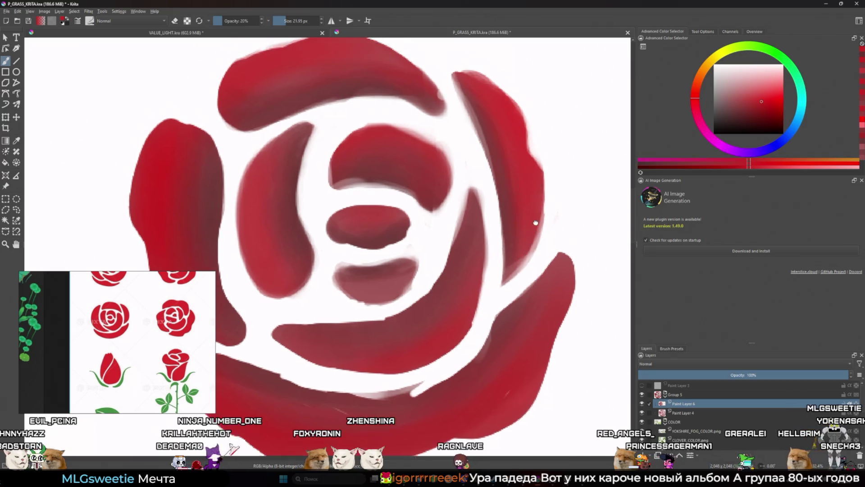
{"action": "scroll", "coordinate": [535, 223], "scroll_direction": "down", "scroll_amount": 3}
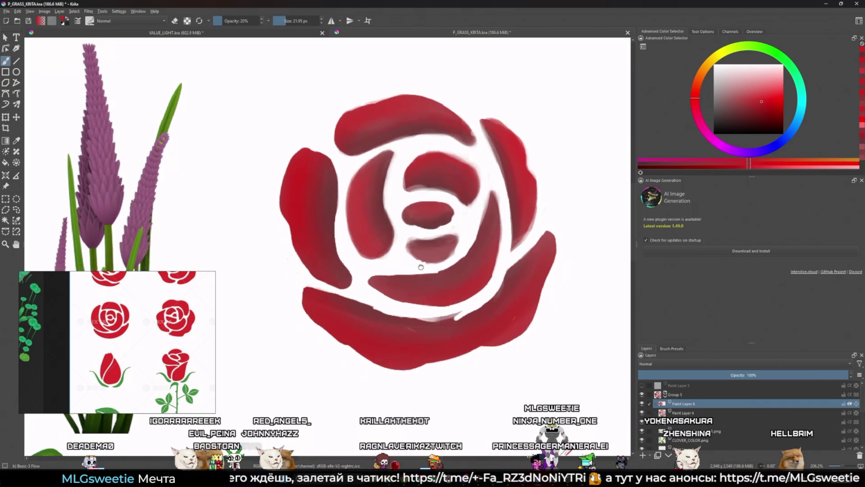
- Tilt and rotate the canvas view clockwise and pick a slightly different red
{"action": "scroll", "coordinate": [396, 363], "scroll_direction": "down", "scroll_amount": 2}
{"action": "mouse_move", "coordinate": [400, 279]}
{"action": "left_mouse_down"}
{"action": "mouse_move", "coordinate": [444, 253]}
{"action": "mouse_move", "coordinate": [421, 262]}
{"action": "mouse_move", "coordinate": [426, 250]}
{"action": "mouse_move", "coordinate": [427, 261]}
{"action": "left_mouse_up"}
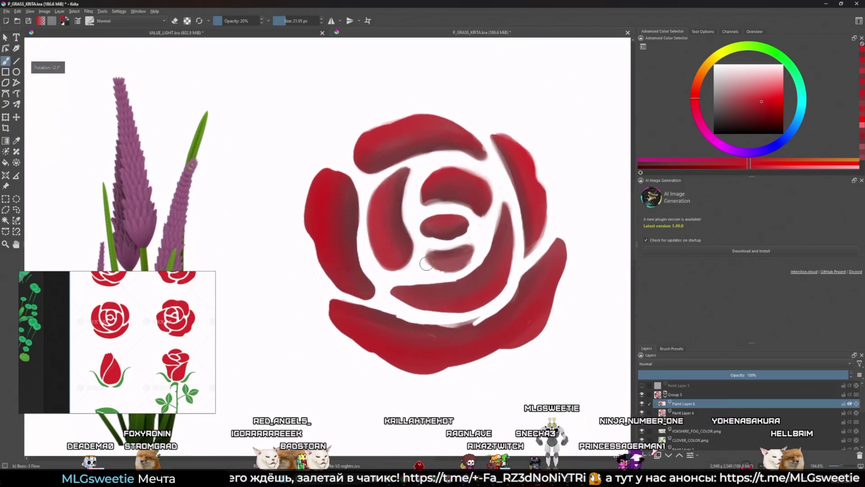
{"action": "key", "text": "ctrl+]"}
{"action": "scroll", "coordinate": [418, 255], "scroll_direction": "down", "scroll_amount": 6}
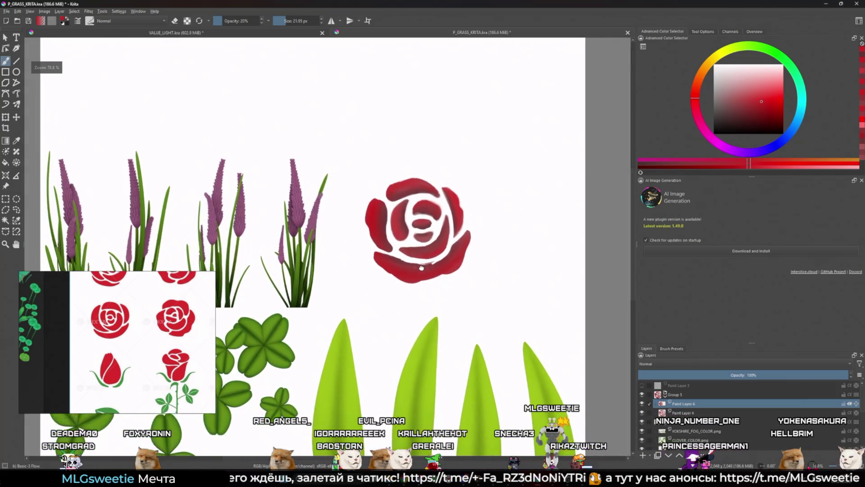
{"action": "scroll", "coordinate": [418, 255], "scroll_direction": "up", "scroll_amount": 3}
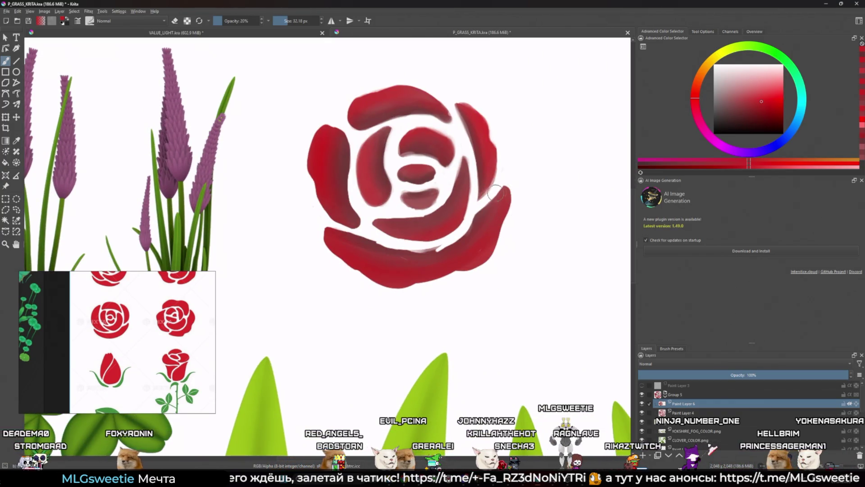
{"action": "left_click", "coordinate": [771, 96]}
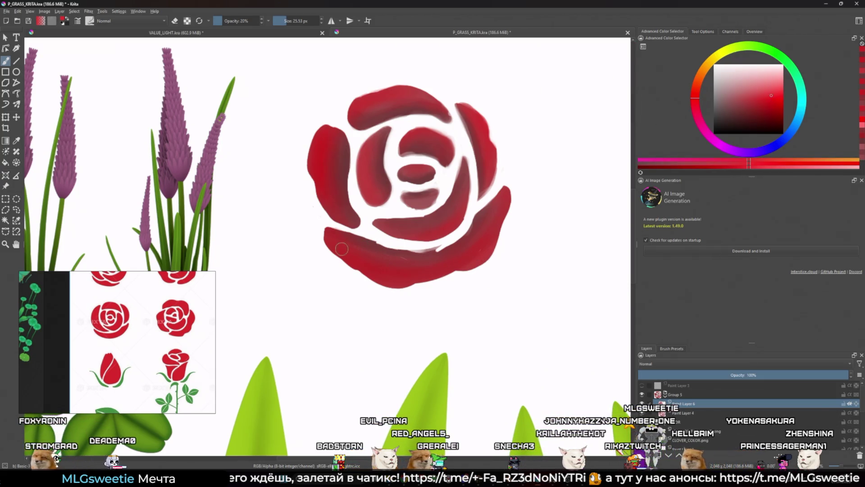
- Pick a lighter, brighter red and switch on the greyscale check layer (Paint Layer 3)
{"action": "key", "text": "bracketleft"}
{"action": "key", "text": "bracketleft"}
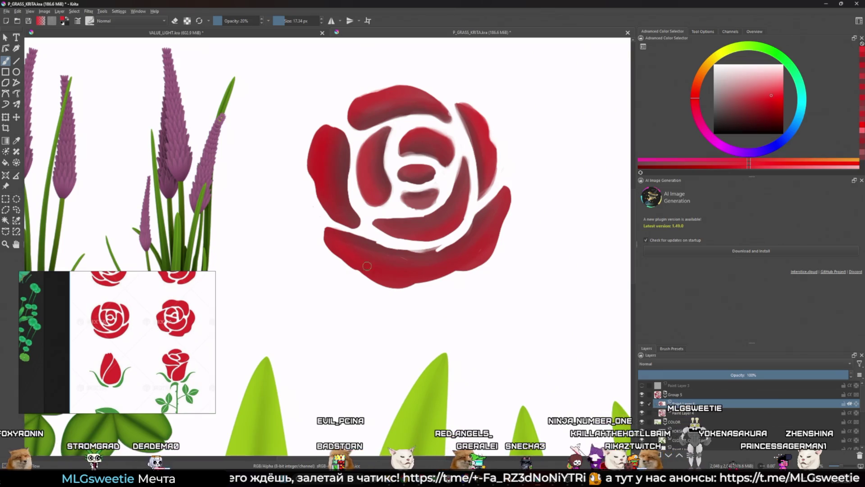
{"action": "key", "text": "bracketright"}
{"action": "key", "text": "bracketright"}
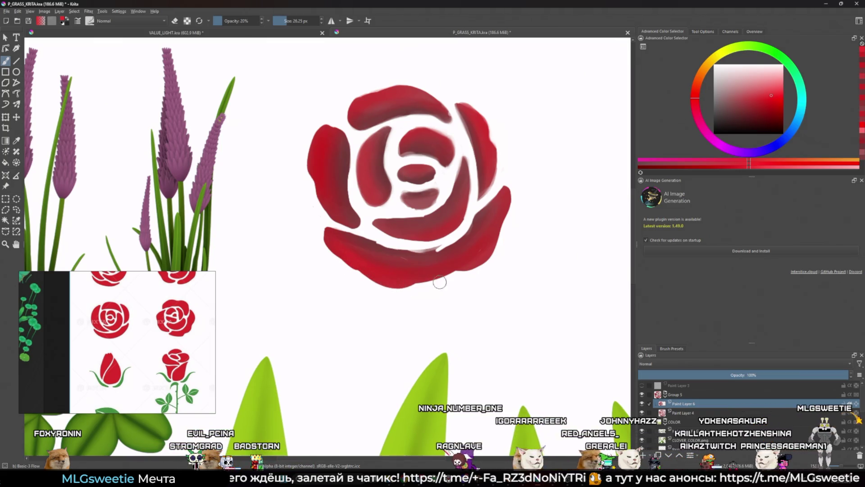
{"action": "key", "text": "l"}
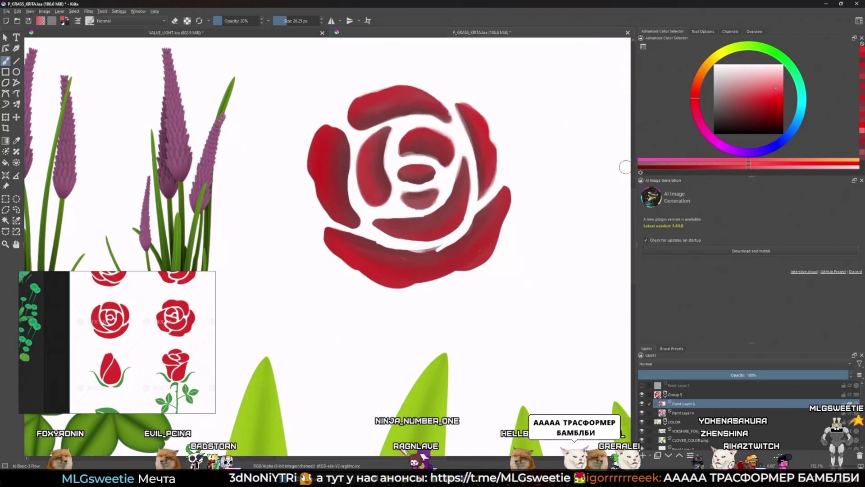
{"action": "left_click", "coordinate": [777, 87]}
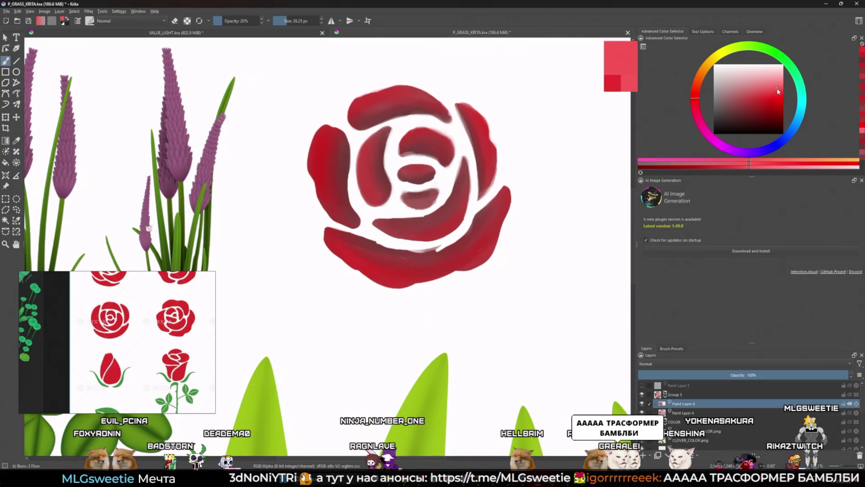
{"action": "left_click", "coordinate": [781, 89]}
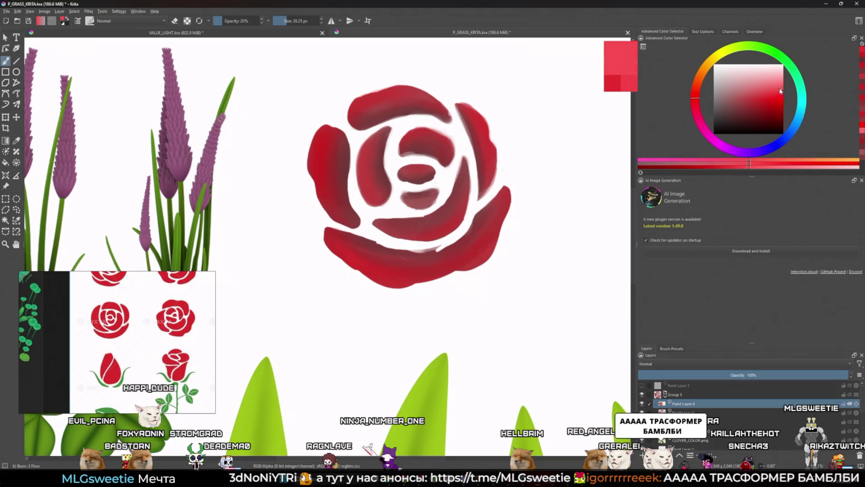
{"action": "left_click", "coordinate": [642, 385]}
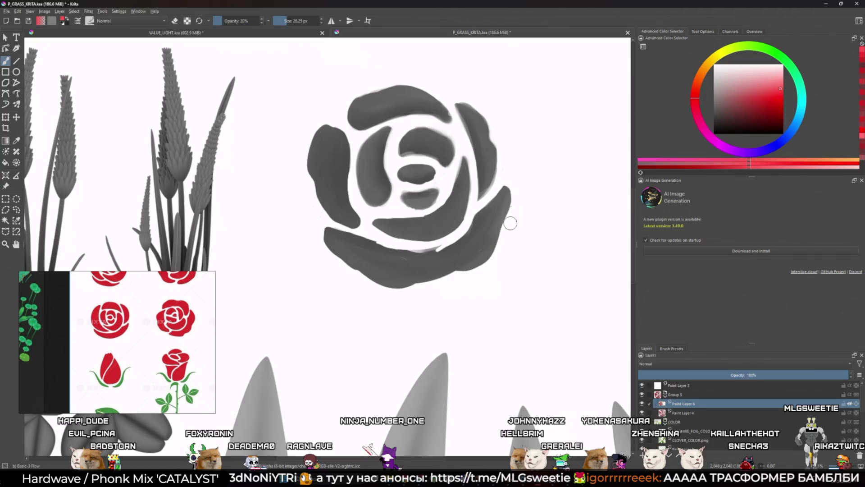
- Toggle the rose layer (Paint Layer 6) off and on, then hide greyscale Paint Layer 3
{"action": "left_click", "coordinate": [643, 403]}
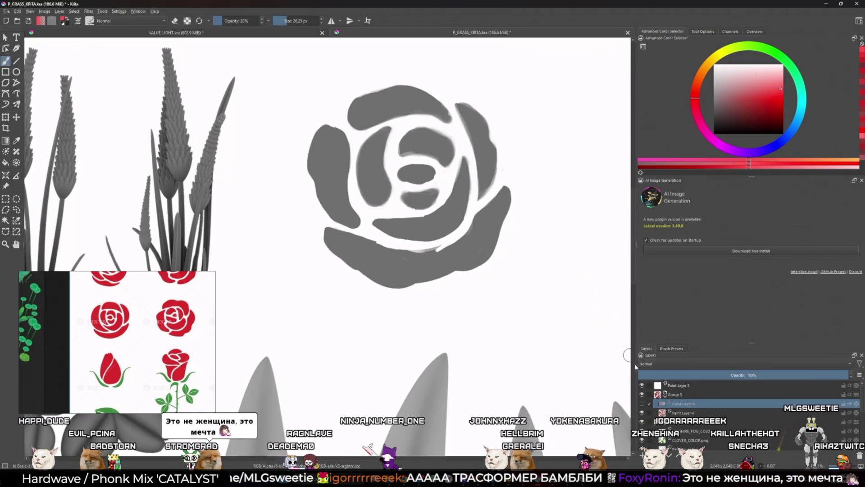
{"action": "left_click", "coordinate": [642, 403]}
{"action": "left_click", "coordinate": [642, 385]}
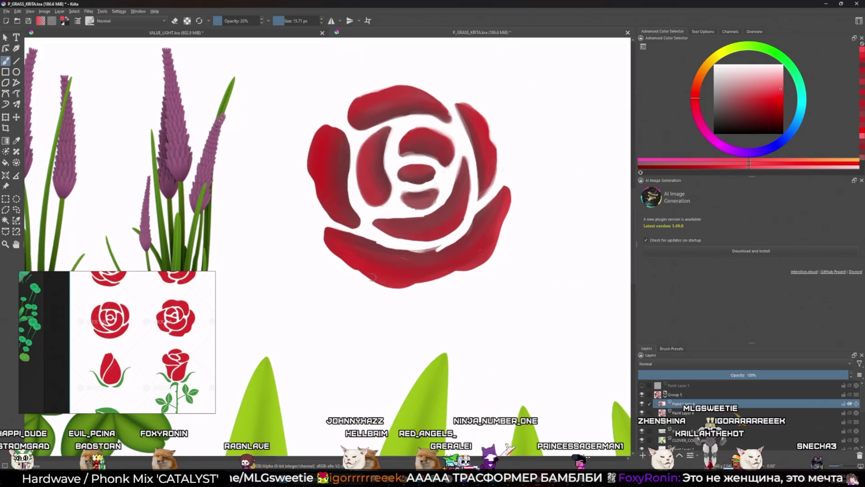
- Sample darker and saturated reds from the rose and recentre it in view
{"action": "left_click", "coordinate": [487, 257], "text": "ctrl"}
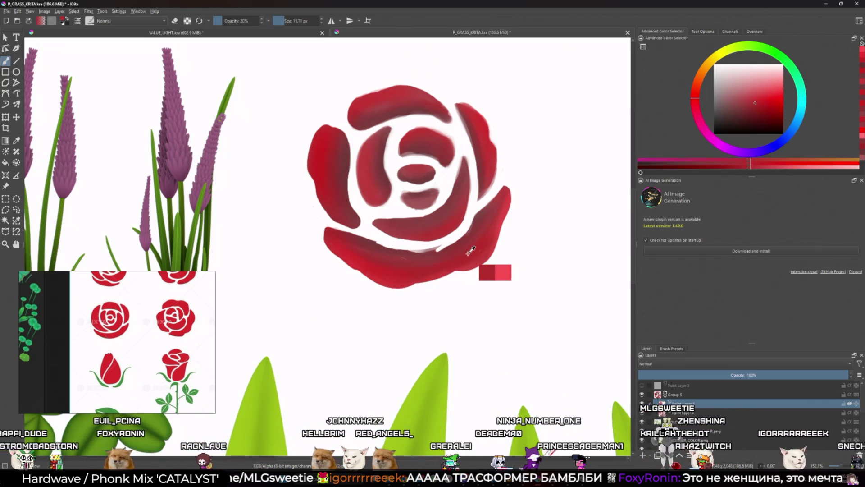
{"action": "key", "text": "bracketright"}
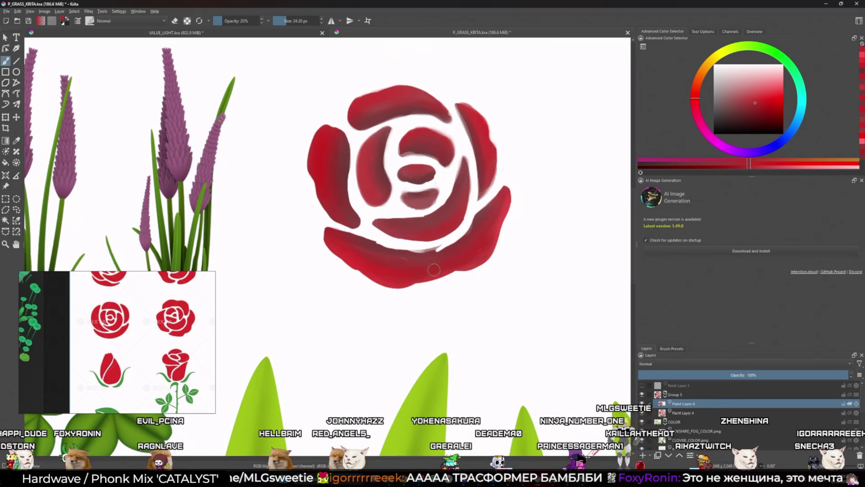
{"action": "left_click", "coordinate": [374, 264], "text": "ctrl"}
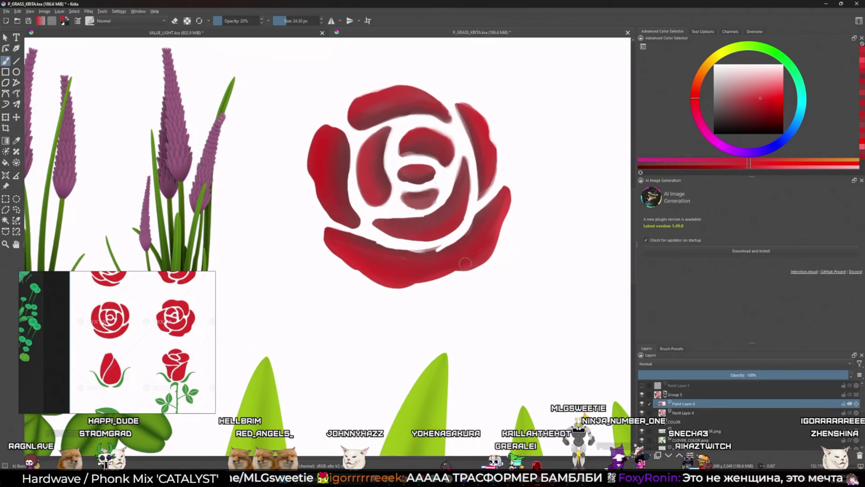
{"action": "left_click_drag", "start_coordinate": [496, 211], "coordinate": [513, 234]}
{"action": "left_click", "coordinate": [510, 175], "text": "ctrl"}
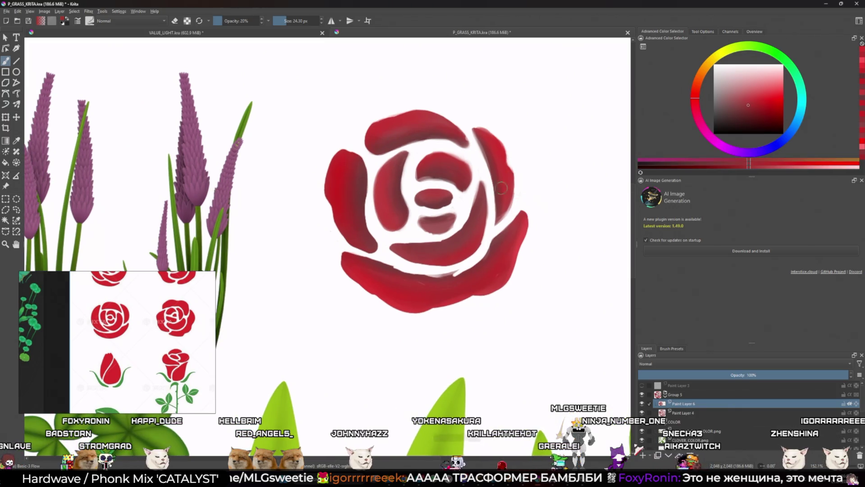
{"action": "mouse_move", "coordinate": [510, 174]}
{"action": "left_mouse_down"}
{"action": "mouse_move", "coordinate": [495, 212]}
{"action": "mouse_move", "coordinate": [563, 244]}
{"action": "left_mouse_up"}
- Shrink the brush and sample deeper and brighter reds from the rose petals
{"action": "left_click", "coordinate": [420, 202], "text": "ctrl"}
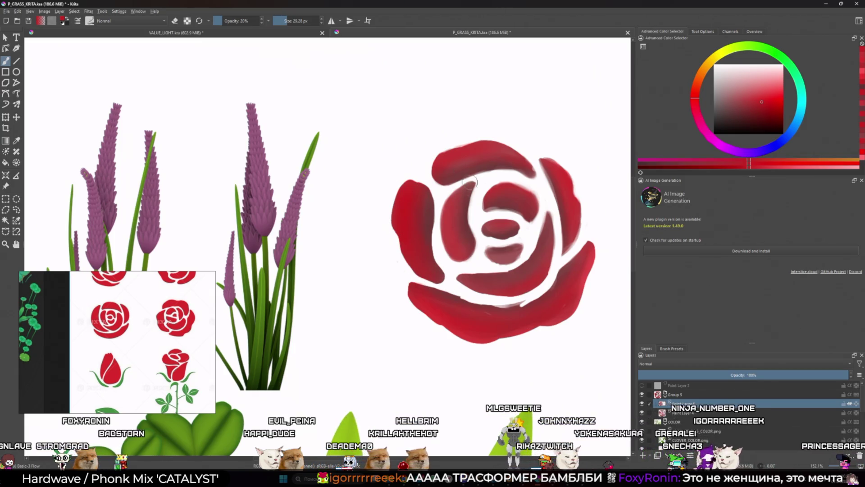
{"action": "key", "text": "bracketleft"}
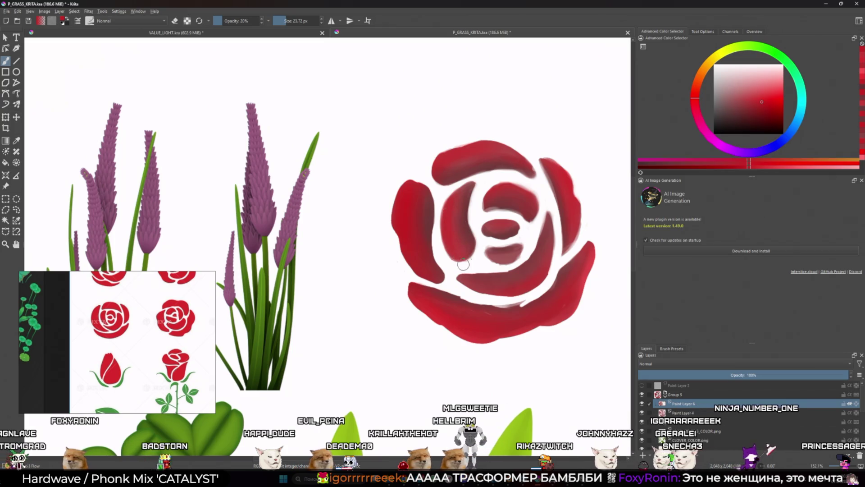
{"action": "left_click", "coordinate": [470, 248], "text": "ctrl"}
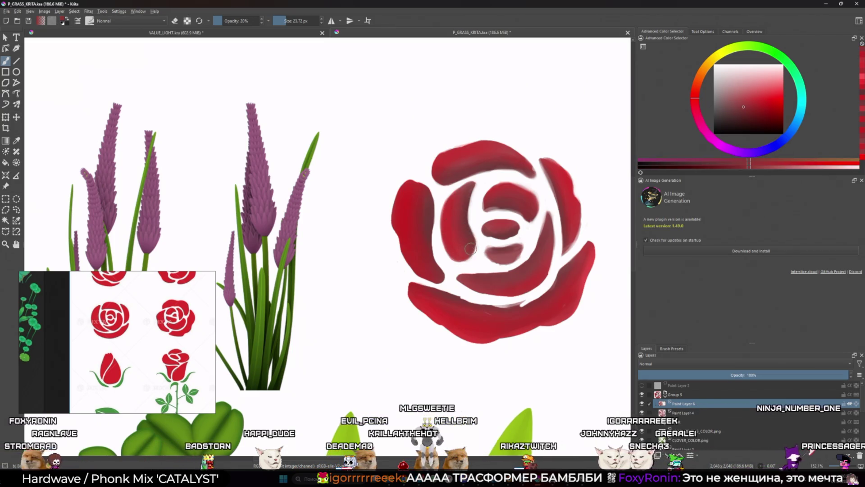
{"action": "left_click", "coordinate": [465, 185], "text": "ctrl"}
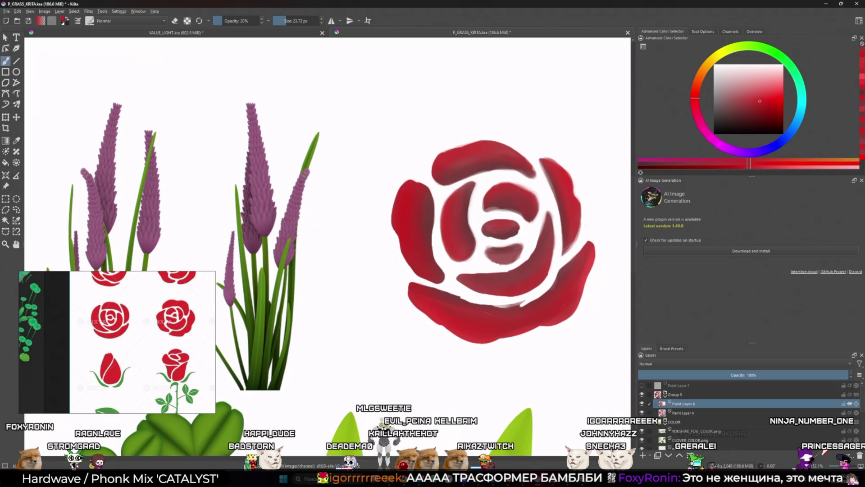
{"action": "scroll", "coordinate": [472, 158], "scroll_direction": "down", "scroll_amount": 3}
{"action": "scroll", "coordinate": [471, 157], "scroll_direction": "down", "scroll_amount": 5}
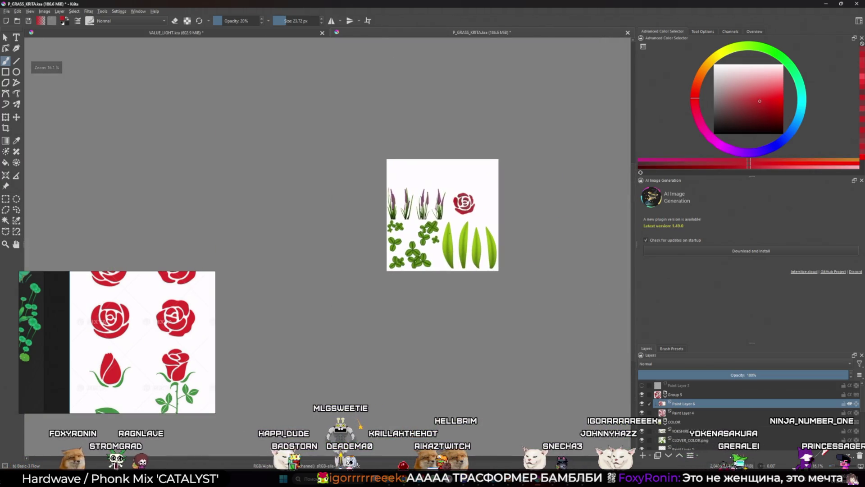
- Zoom out to the whole texture sheet, then zoom in on the rose at about 128%
{"action": "scroll", "coordinate": [474, 202], "scroll_direction": "up", "scroll_amount": 2}
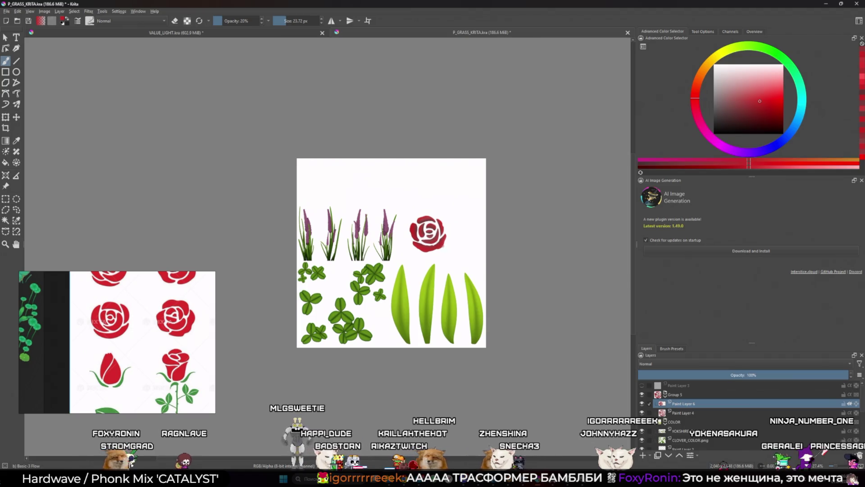
{"action": "scroll", "coordinate": [415, 225], "scroll_direction": "up", "scroll_amount": 3}
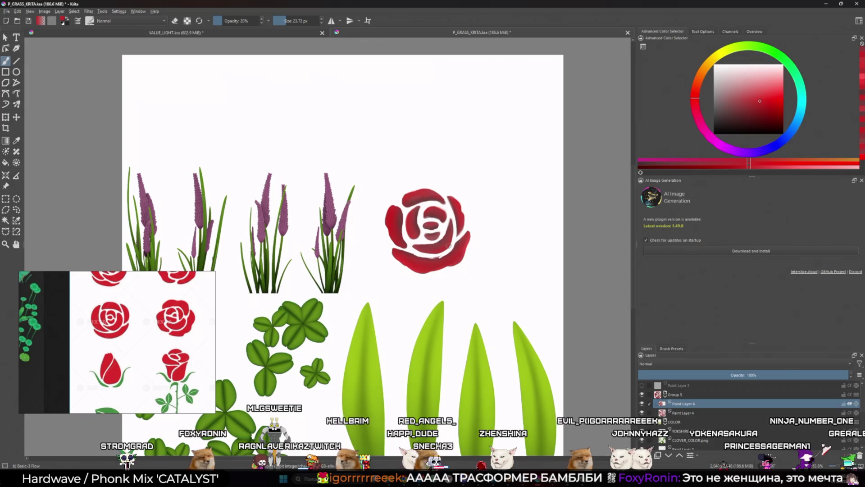
{"action": "scroll", "coordinate": [449, 244], "scroll_direction": "down", "scroll_amount": 5}
{"action": "scroll", "coordinate": [474, 226], "scroll_direction": "up", "scroll_amount": 4}
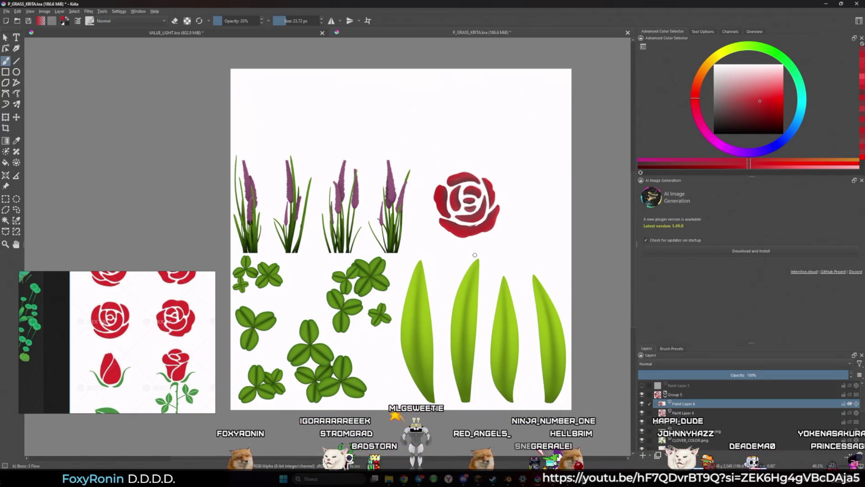
{"action": "scroll", "coordinate": [447, 191], "scroll_direction": "up", "scroll_amount": 3}
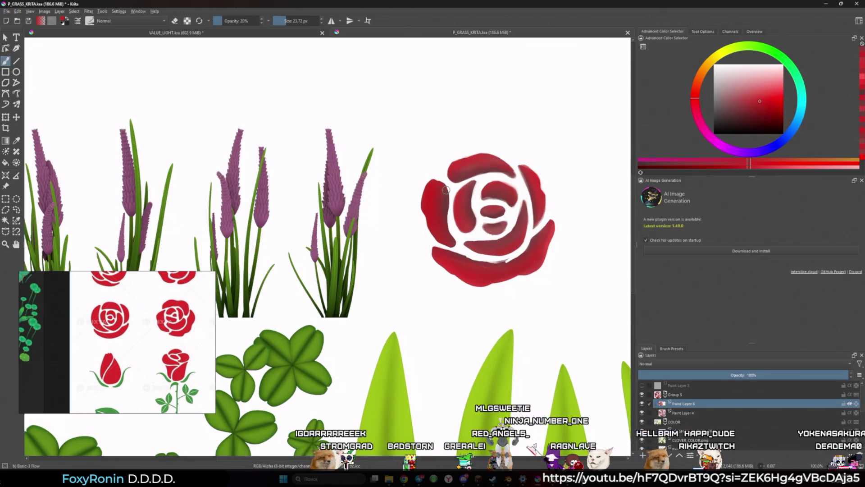
- Move the rose further left in view and choose a darker red for shading
{"action": "scroll", "coordinate": [554, 225], "scroll_direction": "up", "scroll_amount": 1}
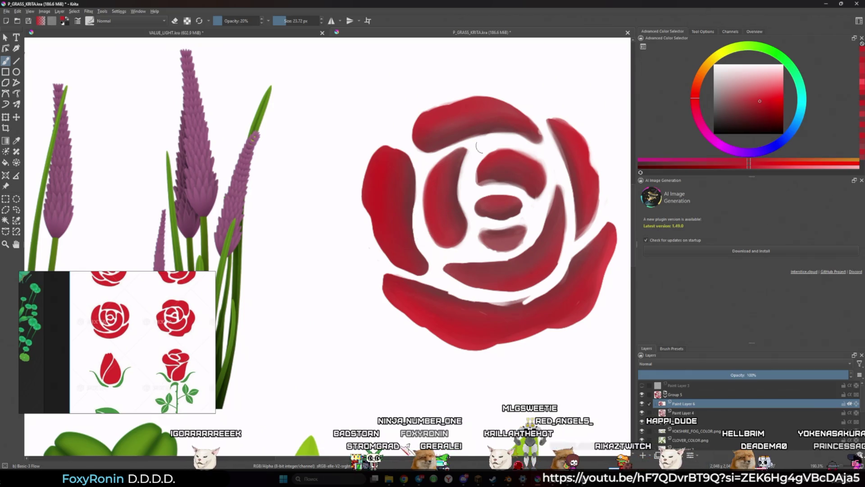
{"action": "left_click", "coordinate": [756, 112]}
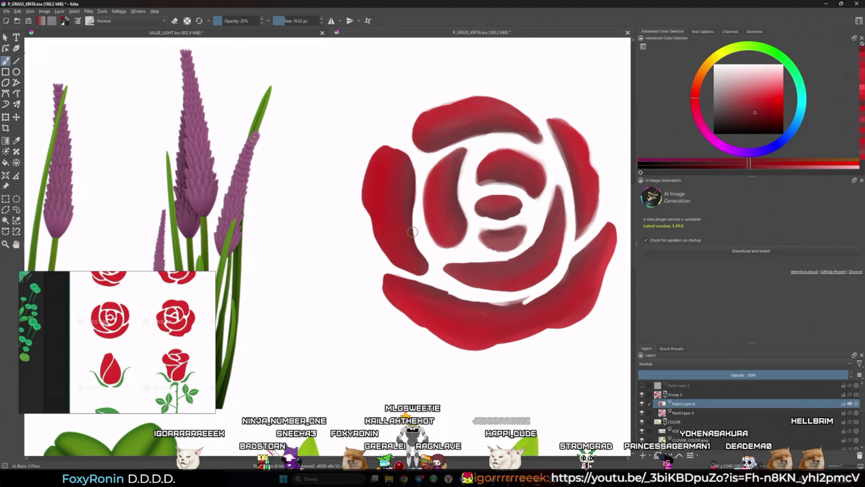
{"action": "left_click_drag", "start_coordinate": [433, 194], "coordinate": [410, 200]}
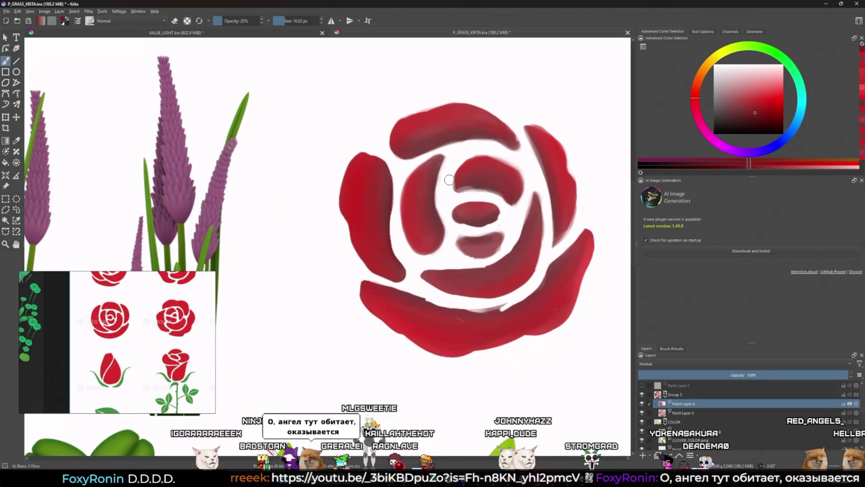
{"action": "key", "text": "bracketleft"}
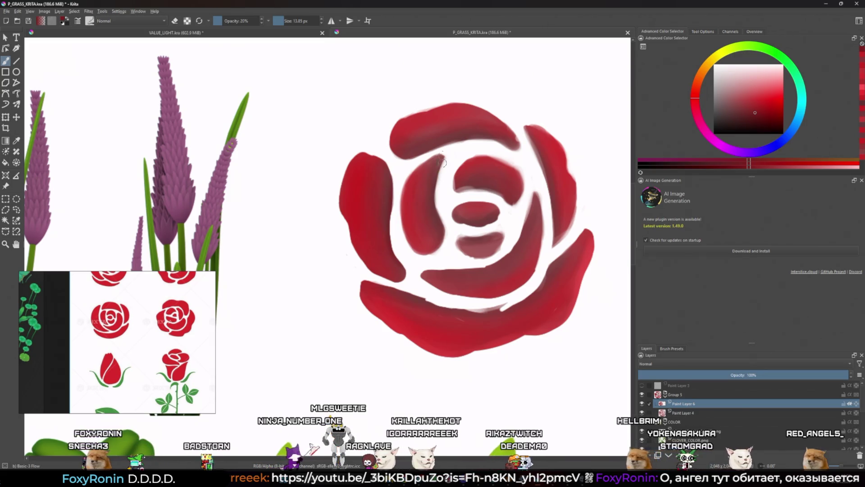
{"action": "left_click_drag", "start_coordinate": [440, 174], "coordinate": [427, 174]}
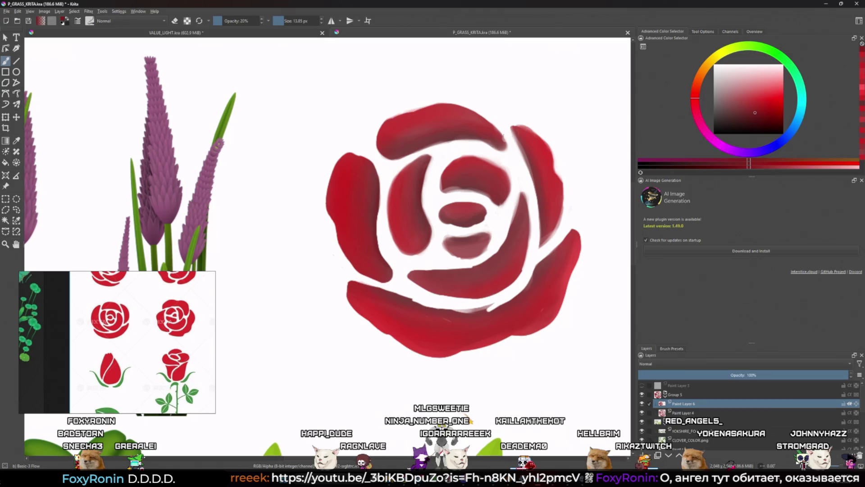
{"action": "left_click", "coordinate": [756, 115]}
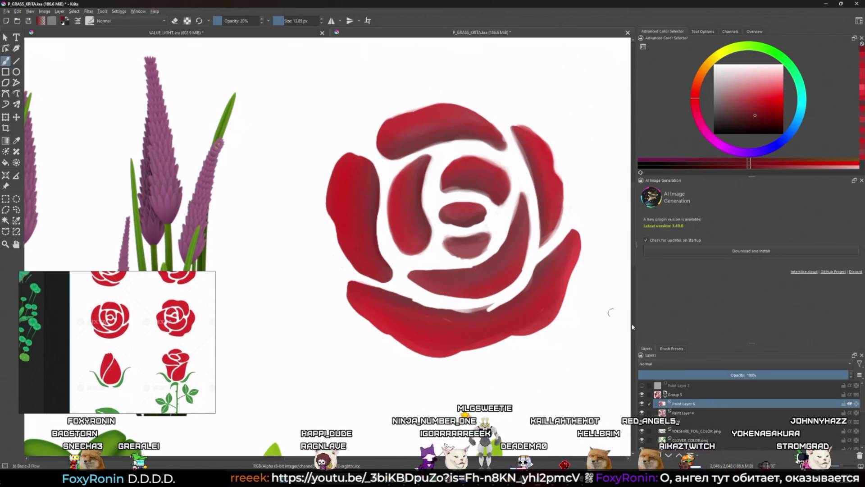
- Flash the painting in grayscale with Ctrl+Y and set the brush to about 26 px
{"action": "key", "text": "ctrl+y"}
{"action": "key", "text": "ctrl+y"}
{"action": "key", "text": "ctrl+y"}
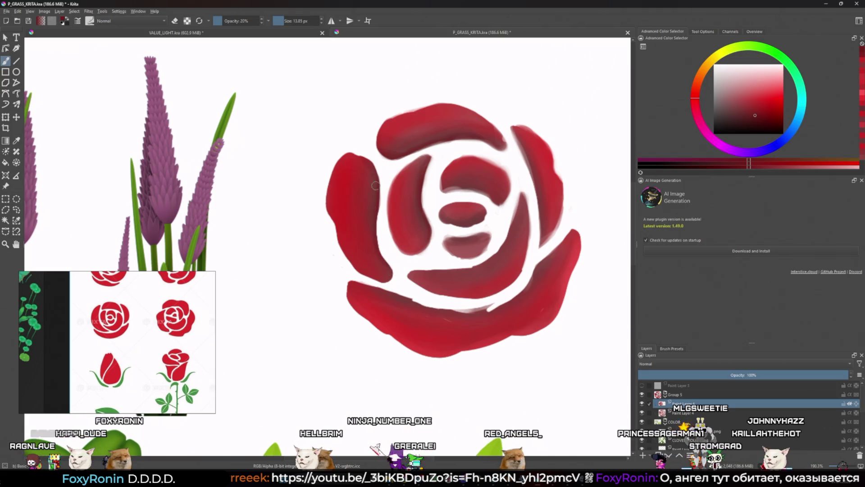
{"action": "left_click_drag", "start_coordinate": [375, 186], "coordinate": [370, 211], "text": "shift"}
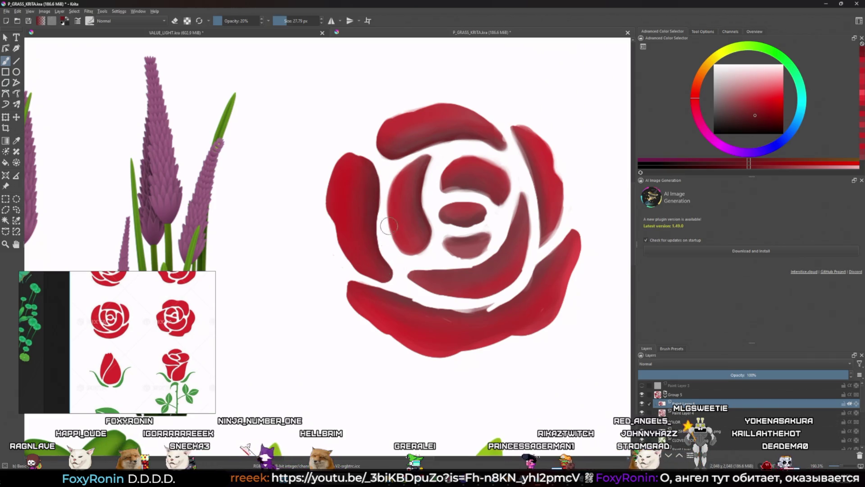
{"action": "left_click_drag", "start_coordinate": [389, 214], "coordinate": [388, 212], "text": "shift"}
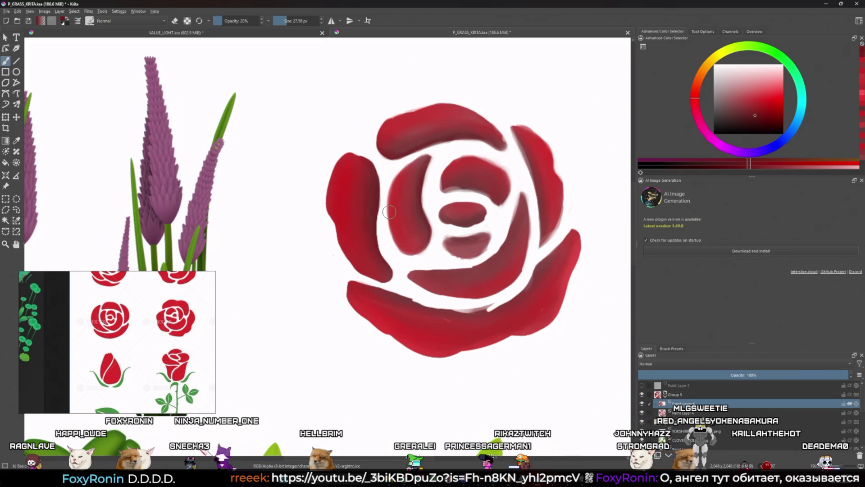
{"action": "key", "text": "bracketleft"}
{"action": "key", "text": "bracketleft"}
{"action": "key", "text": "bracketleft"}
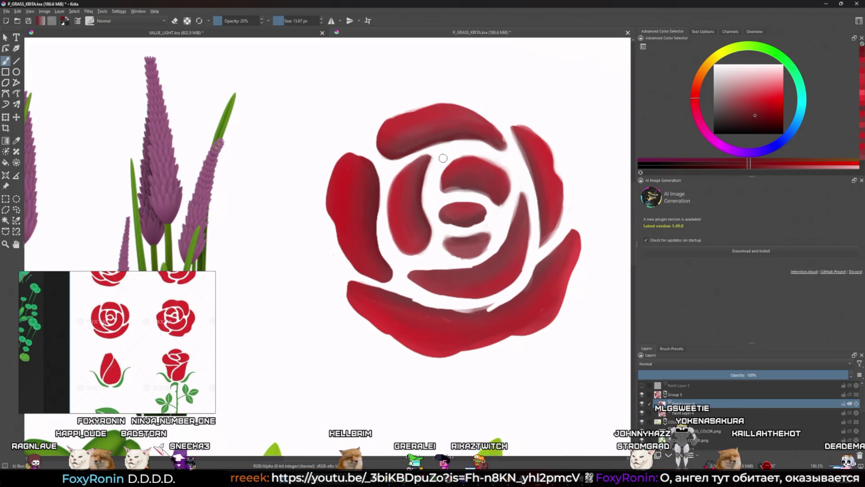
{"action": "key", "text": "bracketright"}
{"action": "key", "text": "bracketright"}
{"action": "key", "text": "bracketright"}
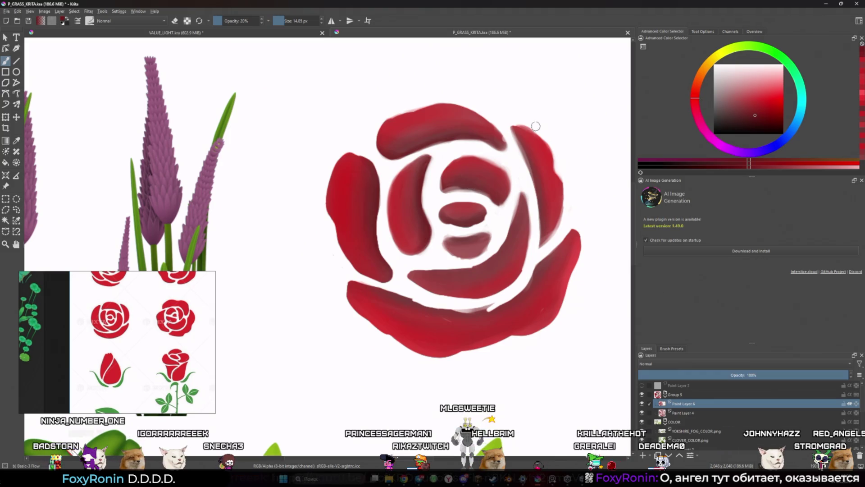
- Take the rose's red as paint colour and enlarge the brush to about 27 px
{"action": "scroll", "coordinate": [518, 136], "scroll_direction": "down", "scroll_amount": 10}
{"action": "scroll", "coordinate": [511, 155], "scroll_direction": "up", "scroll_amount": 5}
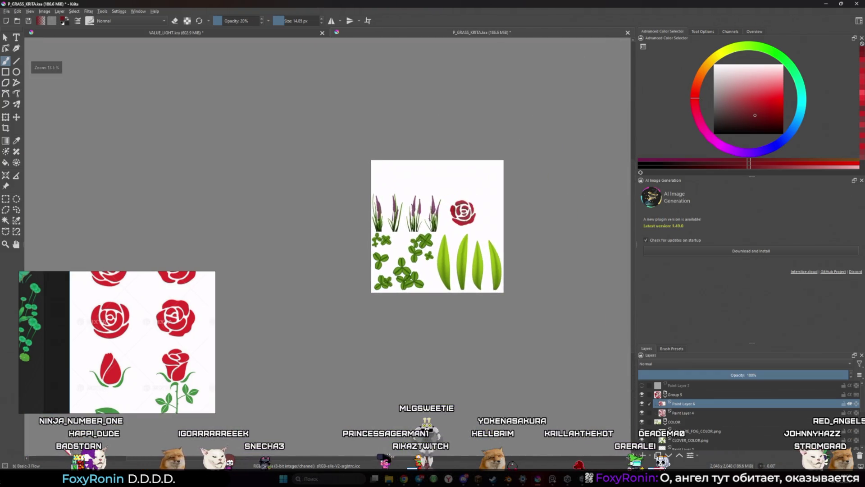
{"action": "scroll", "coordinate": [511, 154], "scroll_direction": "up", "scroll_amount": 3}
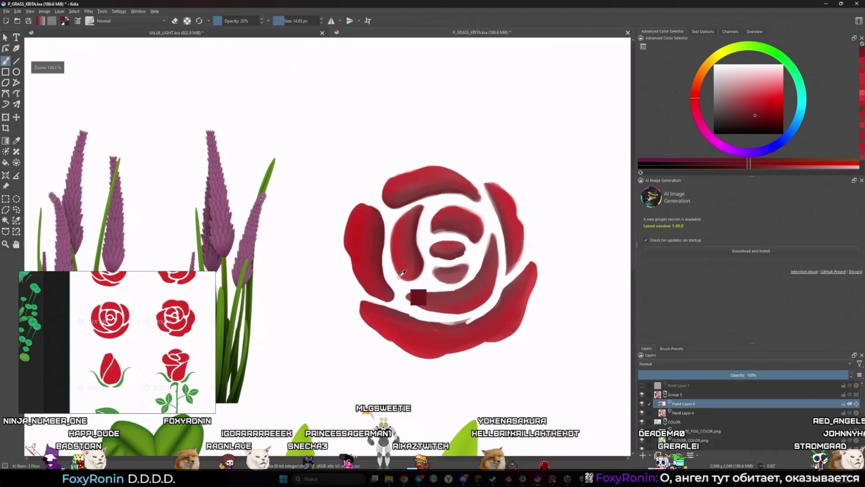
{"action": "left_click", "coordinate": [403, 259], "text": "ctrl"}
{"action": "left_click_drag", "start_coordinate": [404, 259], "coordinate": [403, 234], "text": "shift"}
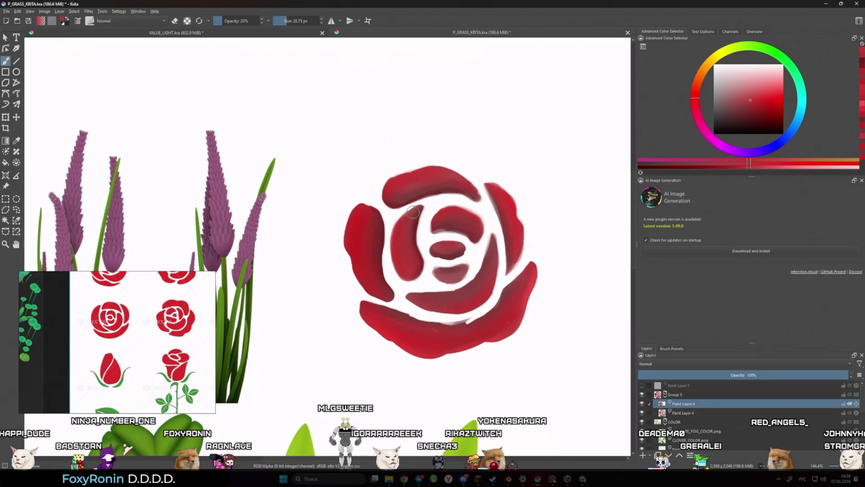
- Zoom in and out to inspect the rose, then sample a slightly different red
{"action": "scroll", "coordinate": [413, 255], "scroll_direction": "up", "scroll_amount": 3}
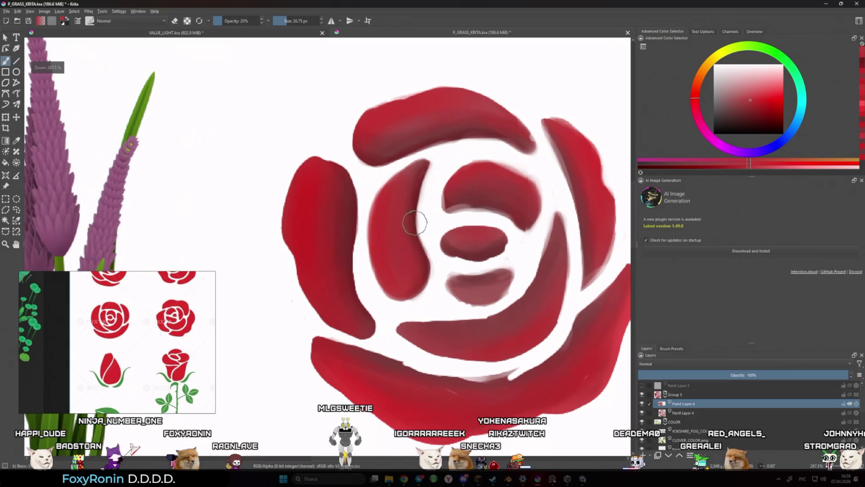
{"action": "scroll", "coordinate": [502, 125], "scroll_direction": "down", "scroll_amount": 10}
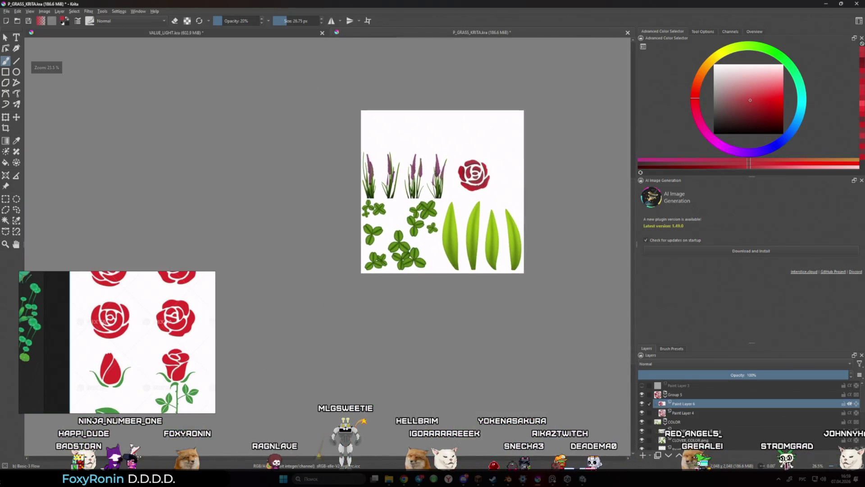
{"action": "scroll", "coordinate": [502, 125], "scroll_direction": "up", "scroll_amount": 5}
{"action": "scroll", "coordinate": [437, 214], "scroll_direction": "up", "scroll_amount": 4}
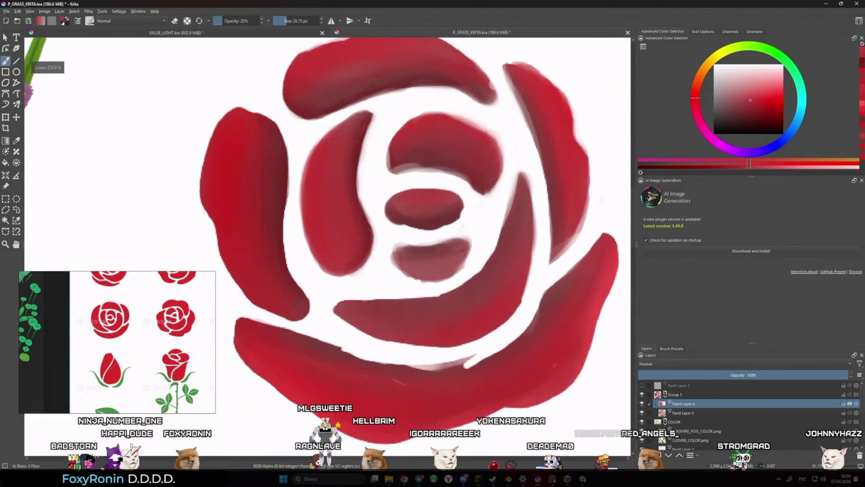
{"action": "scroll", "coordinate": [383, 203], "scroll_direction": "down", "scroll_amount": 2}
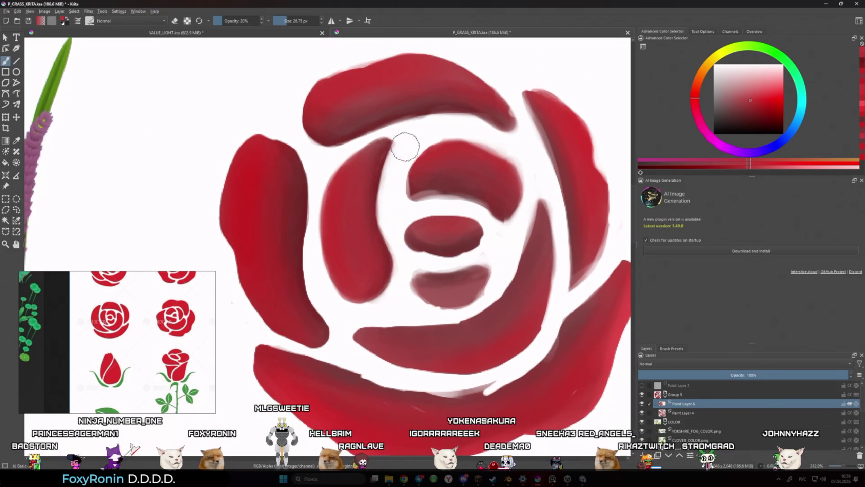
{"action": "scroll", "coordinate": [413, 229], "scroll_direction": "down", "scroll_amount": 2}
{"action": "scroll", "coordinate": [413, 229], "scroll_direction": "down", "scroll_amount": 5}
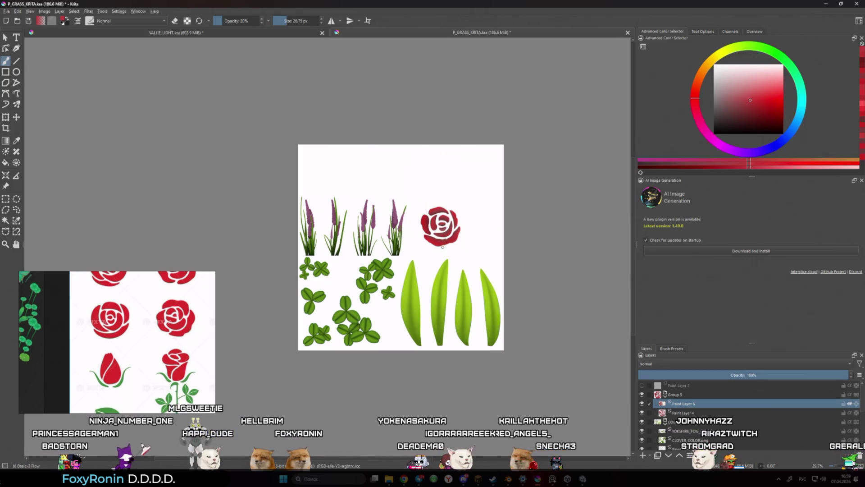
{"action": "scroll", "coordinate": [442, 247], "scroll_direction": "up", "scroll_amount": 5}
{"action": "left_click", "coordinate": [494, 218], "text": "ctrl"}
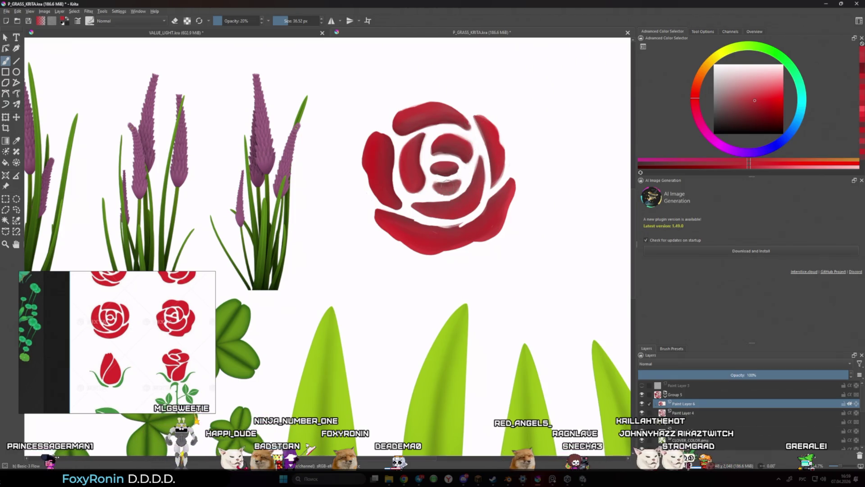
- Zoom in to about 185% and sample darker and brighter reds from the rose's centre petals
{"action": "left_click", "coordinate": [448, 182], "text": "ctrl"}
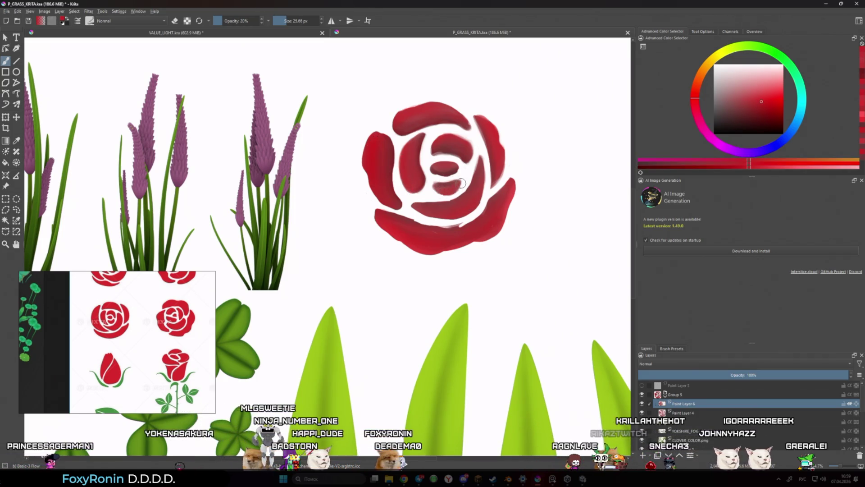
{"action": "scroll", "coordinate": [462, 183], "scroll_direction": "up", "scroll_amount": 3}
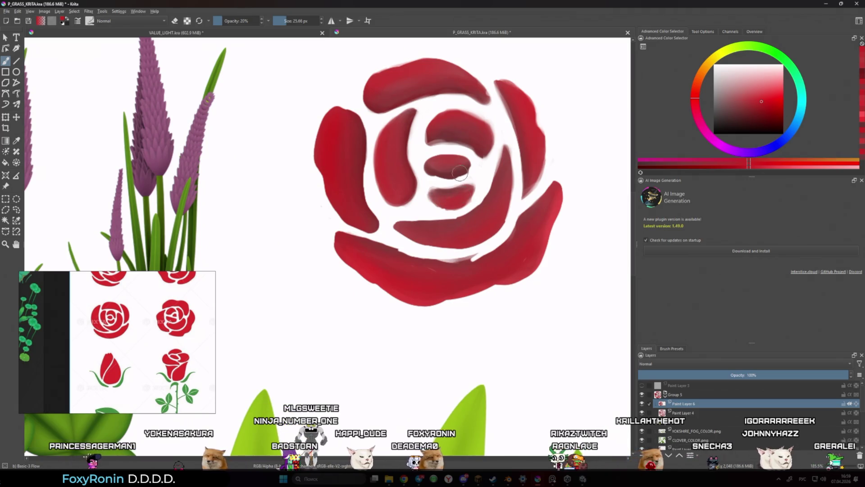
{"action": "left_click", "coordinate": [460, 174], "text": "ctrl"}
{"action": "key", "text": "bracketleft"}
{"action": "key", "text": "bracketleft"}
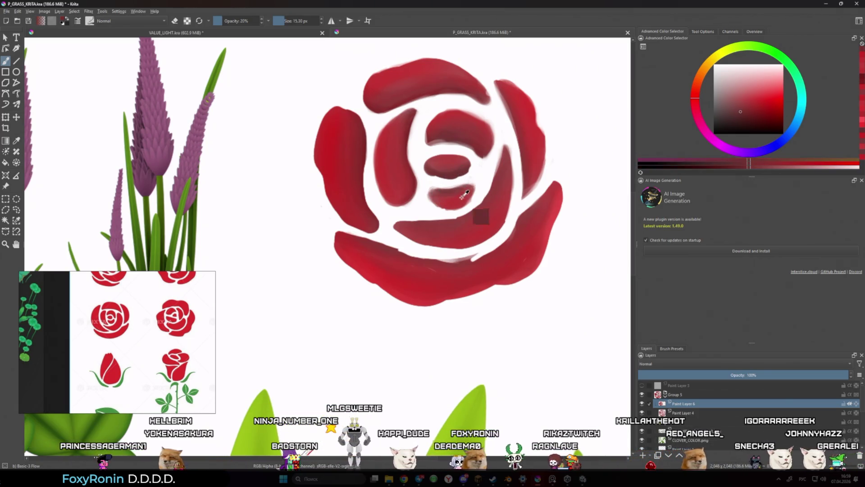
{"action": "left_click", "coordinate": [464, 195], "text": "ctrl"}
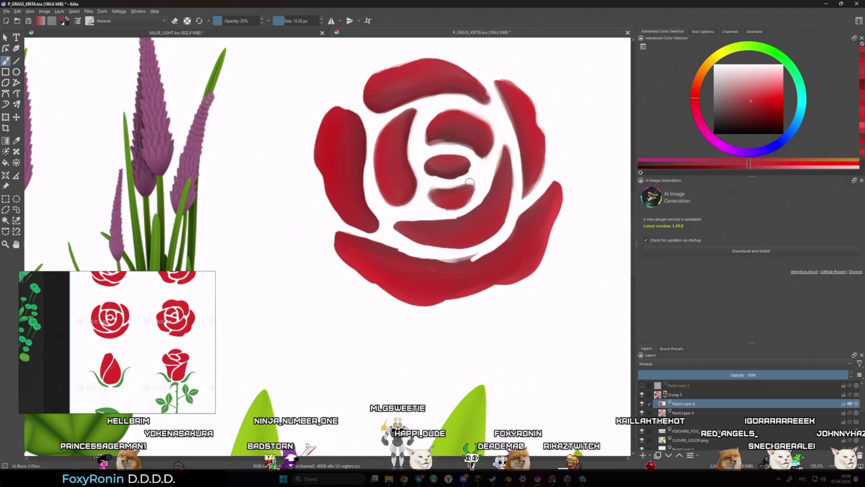
{"action": "left_click", "coordinate": [453, 174], "text": "ctrl"}
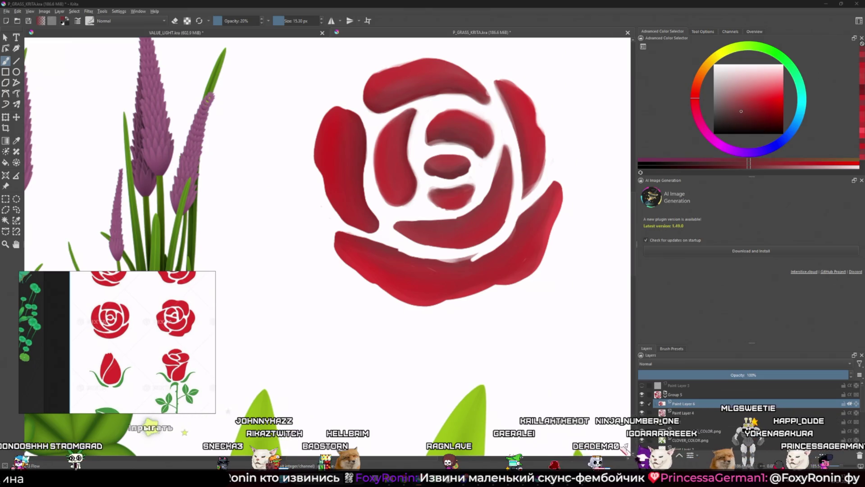
- On Paint Layer 4, raise brush opacity to 100% and switch to erasing petal edges
{"action": "left_click_drag", "start_coordinate": [501, 252], "coordinate": [494, 255]}
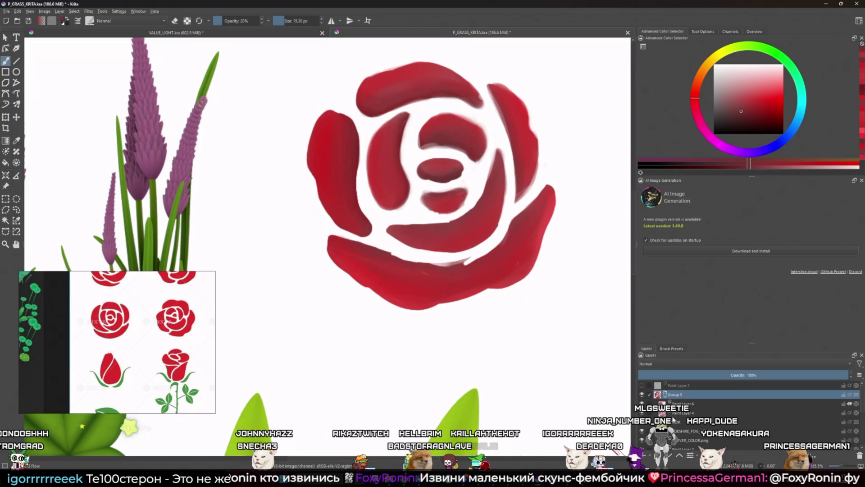
{"action": "left_click", "coordinate": [685, 413]}
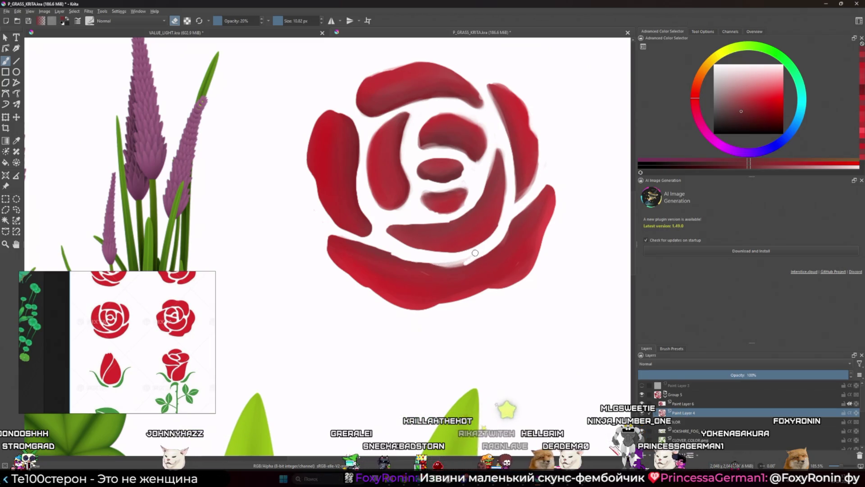
{"action": "key", "text": "e"}
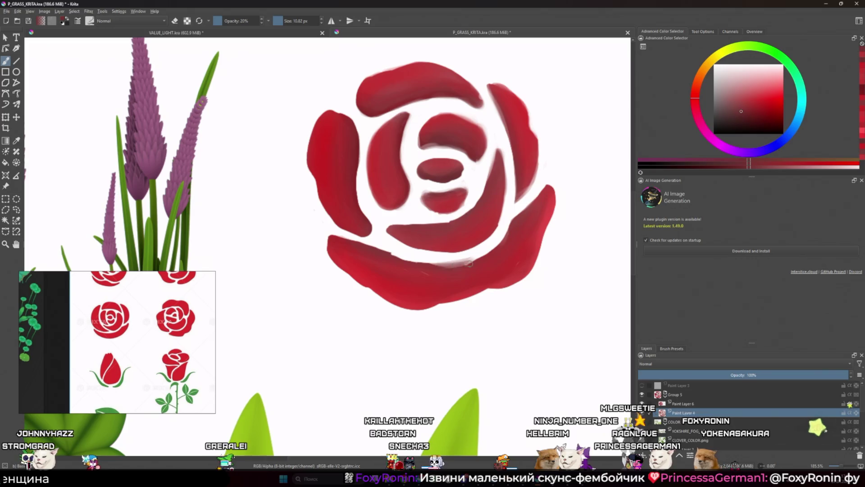
{"action": "left_click_drag", "start_coordinate": [242, 19], "coordinate": [260, 20]}
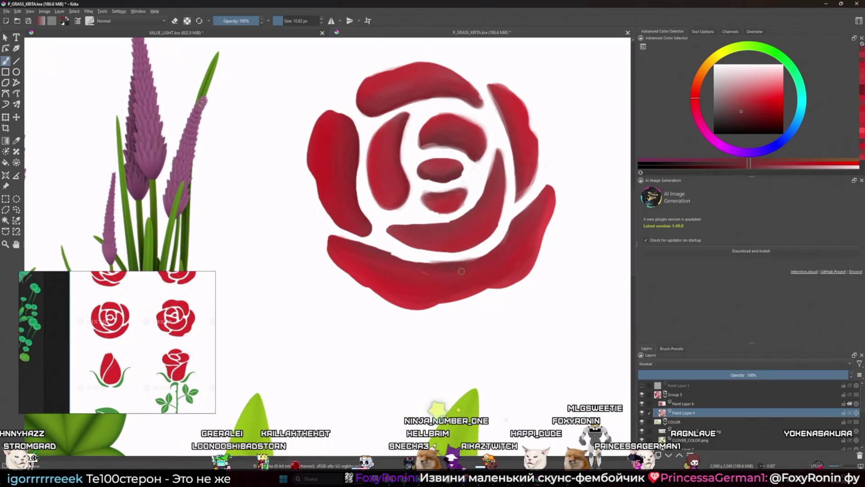
{"action": "key", "text": "e"}
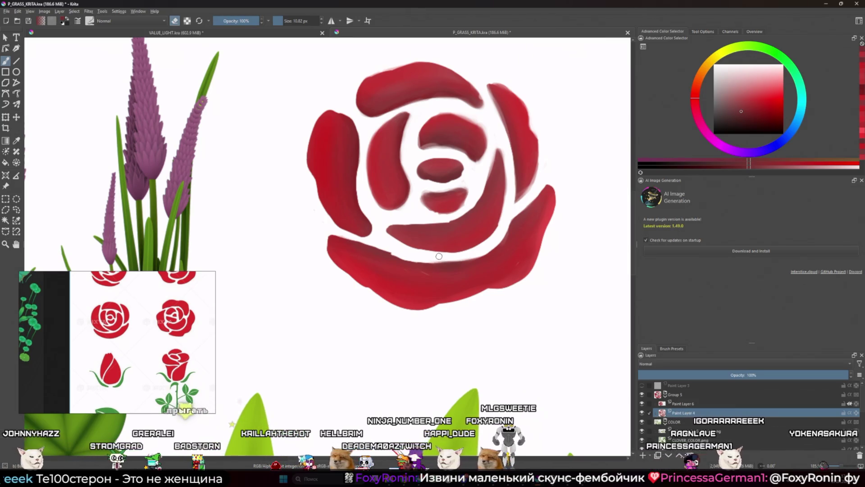
- On Paint Layer 6, enlarge the brush to about 24 px, sample a brighter red and set 50% opacity
{"action": "left_click", "coordinate": [690, 405]}
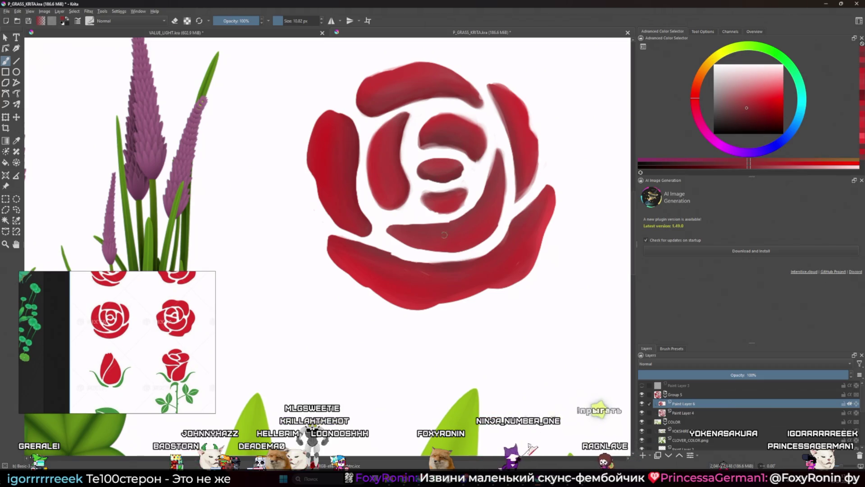
{"action": "key", "text": "bracketright"}
{"action": "key", "text": "bracketright"}
{"action": "key", "text": "bracketright"}
{"action": "left_click", "coordinate": [440, 161], "text": "ctrl"}
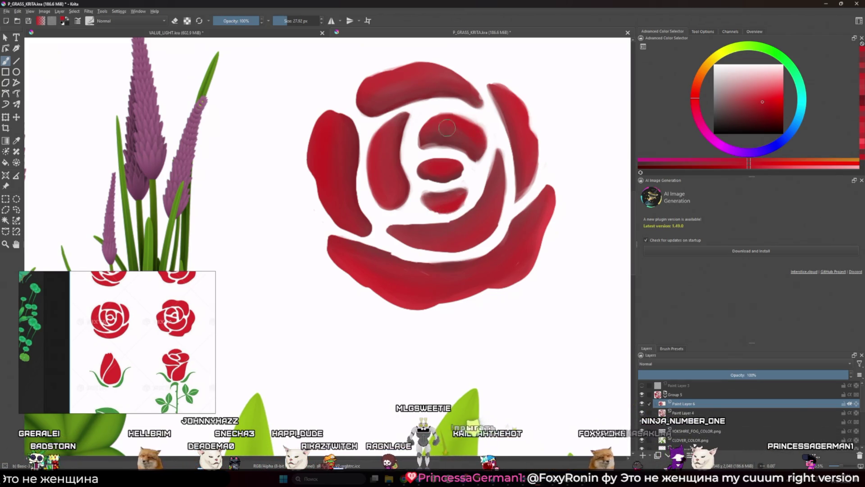
{"action": "key", "text": "5"}
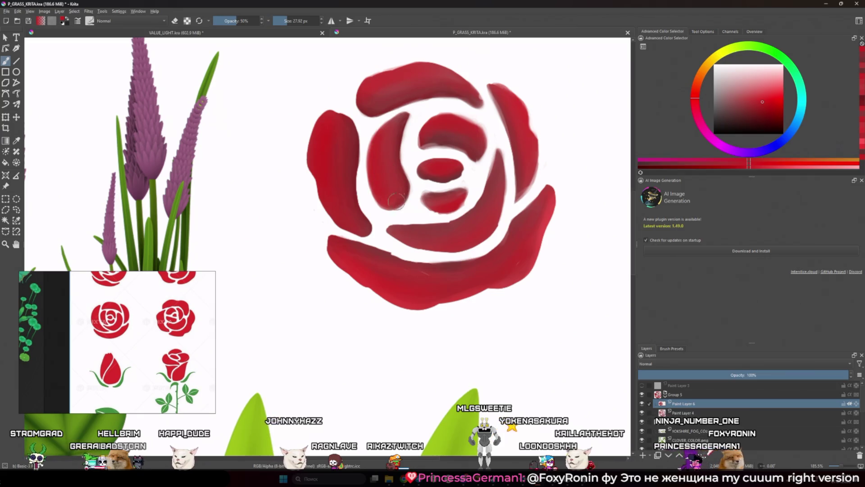
- Start an export of the texture sheet from the File menu, then cancel it
{"action": "scroll", "coordinate": [503, 181], "scroll_direction": "down", "scroll_amount": 5}
{"action": "scroll", "coordinate": [536, 170], "scroll_direction": "down", "scroll_amount": 3}
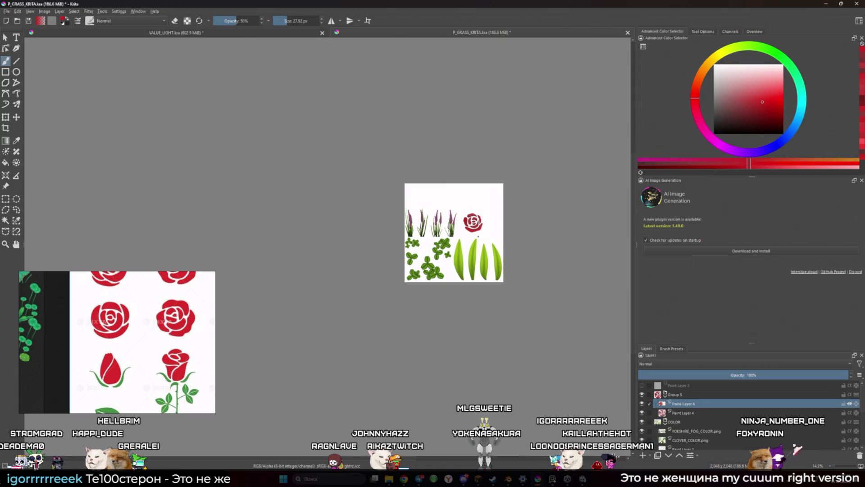
{"action": "scroll", "coordinate": [478, 237], "scroll_direction": "up", "scroll_amount": 5}
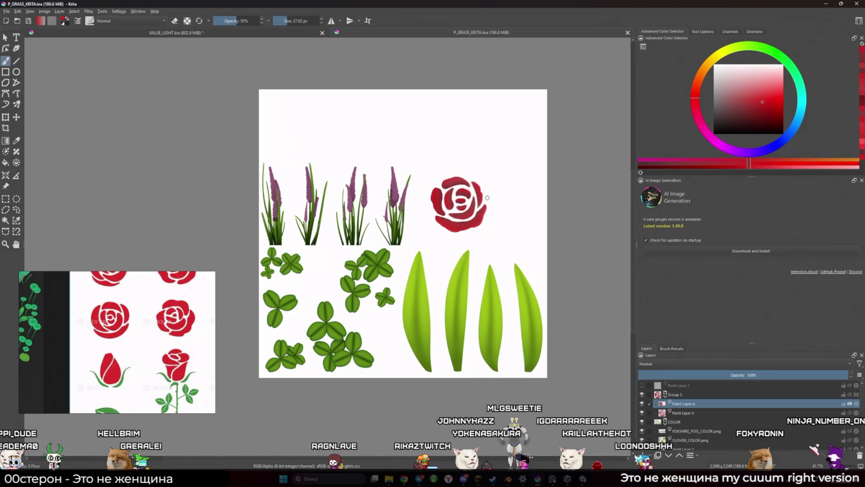
{"action": "mouse_move", "coordinate": [69, 345]}
{"action": "left_click", "coordinate": [6, 11]}
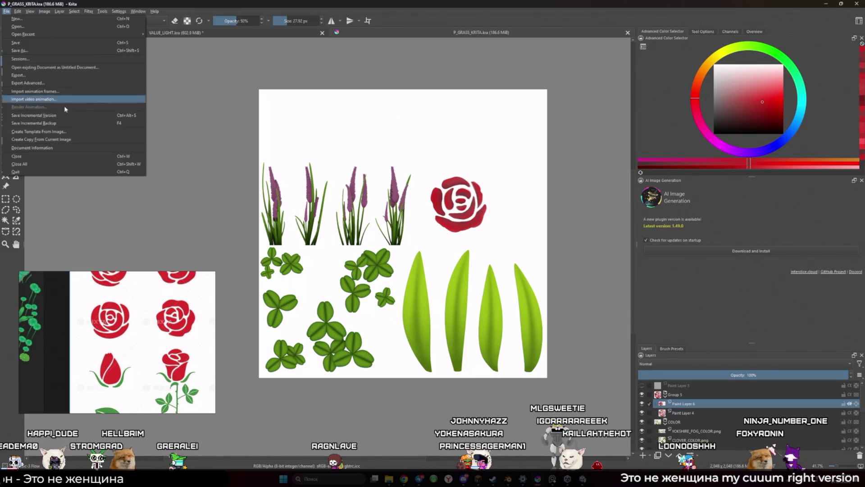
{"action": "key", "text": "Escape"}
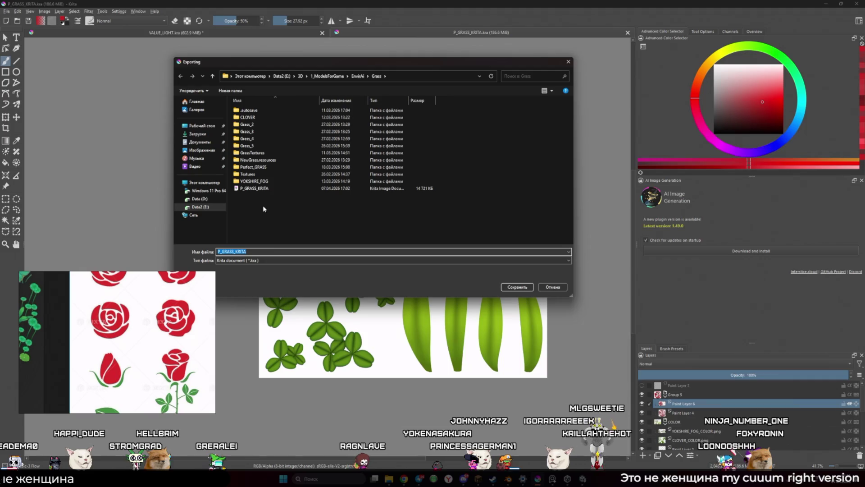
{"action": "left_click", "coordinate": [554, 289]}
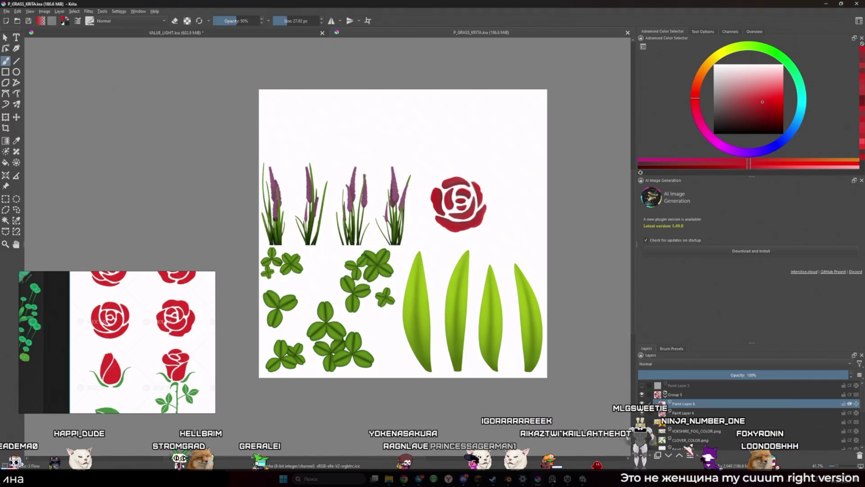
- Export the sheet as PNG, replacing P_GRASS_COLOR.png and accepting the PNG options
{"action": "left_click", "coordinate": [7, 11]}
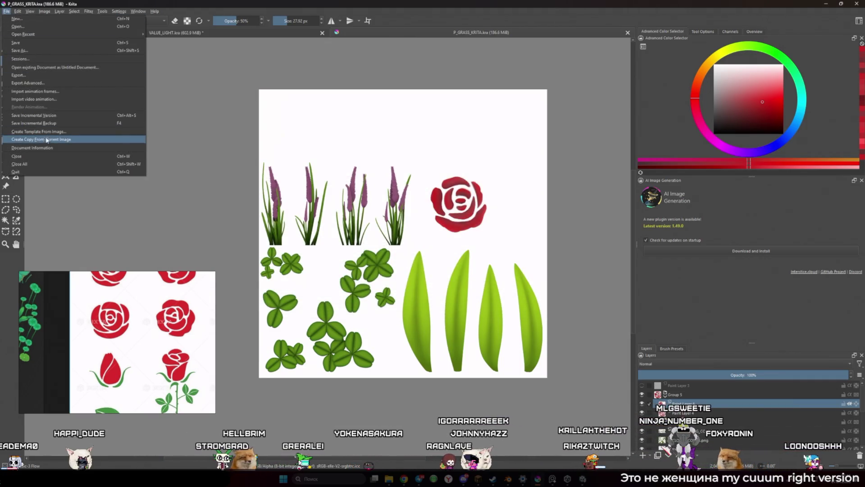
{"action": "left_click", "coordinate": [27, 75]}
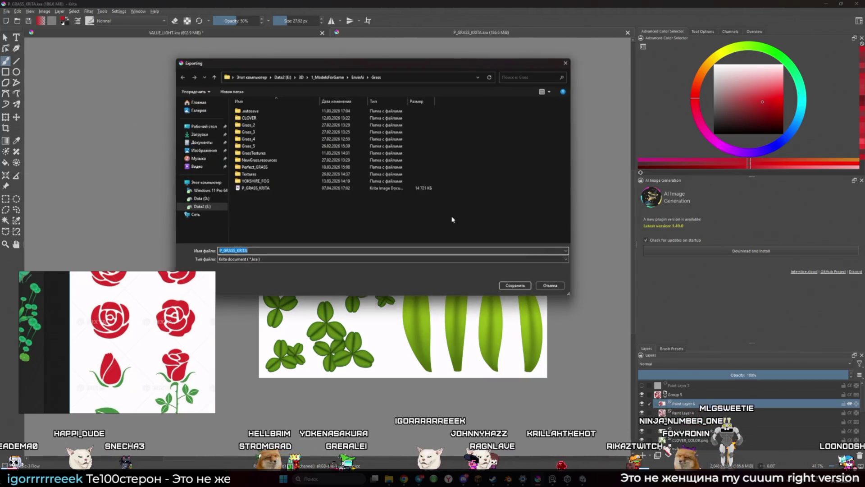
{"action": "left_click", "coordinate": [279, 260]}
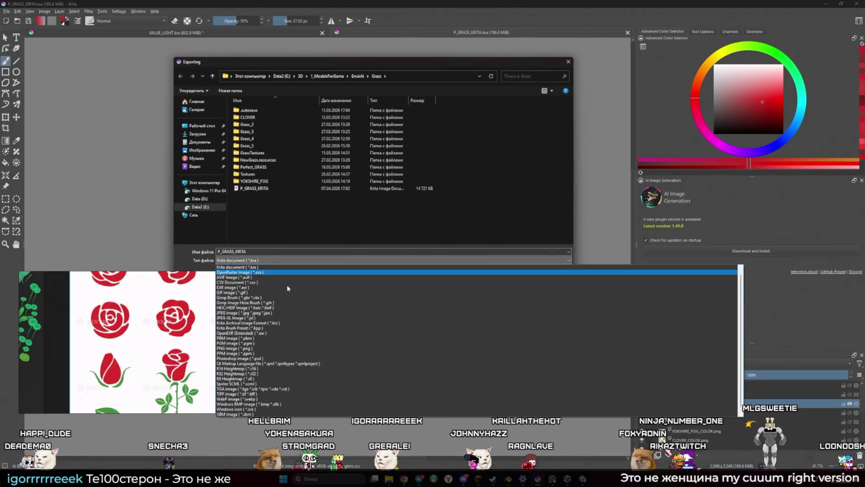
{"action": "scroll", "coordinate": [271, 316], "scroll_direction": "down", "scroll_amount": 1}
{"action": "left_click", "coordinate": [265, 352]}
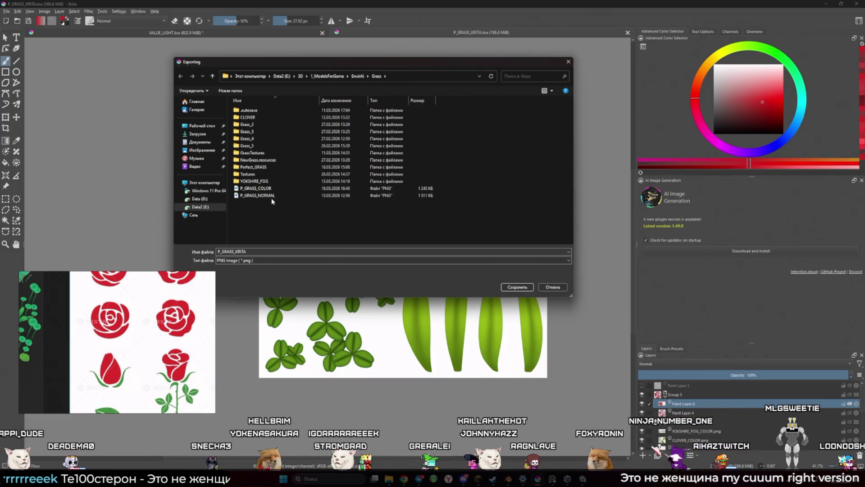
{"action": "left_click", "coordinate": [259, 188]}
{"action": "left_click", "coordinate": [519, 288]}
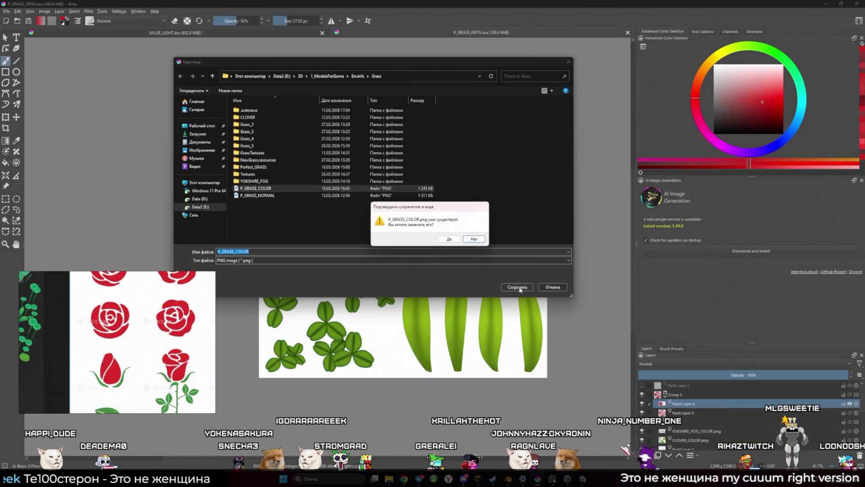
{"action": "left_click", "coordinate": [449, 240]}
{"action": "left_click", "coordinate": [468, 319]}
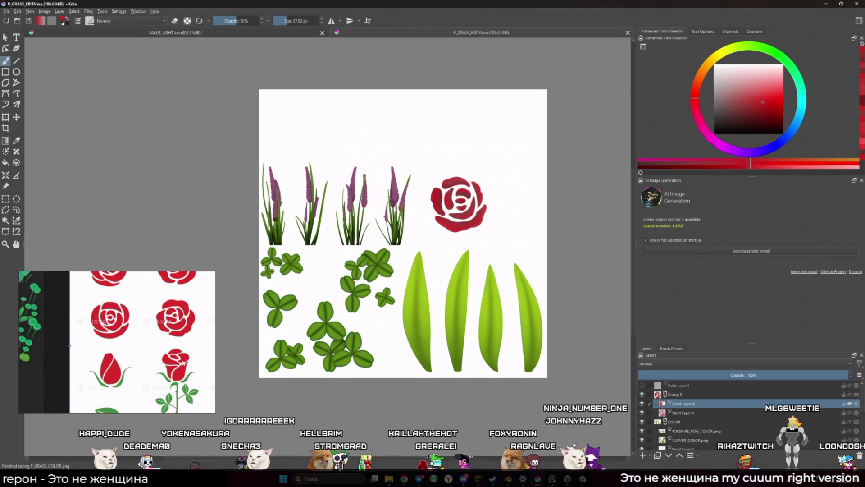
- Save the Krita document with Ctrl+S and bring up the Windows Start menu
{"action": "key", "text": "ctrl+s"}
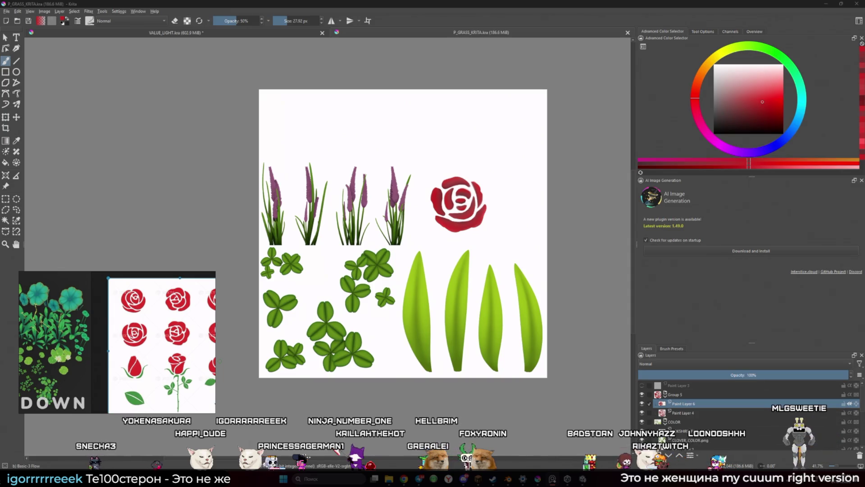
{"action": "key", "text": "super"}
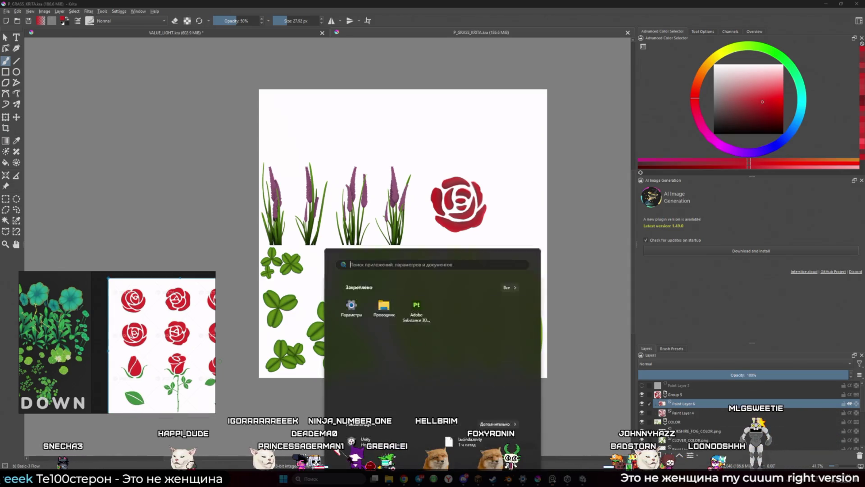
- Return to Minecraft, inspect a bee house, and teleport to the ME machine base
{"action": "left_click", "coordinate": [479, 479]}
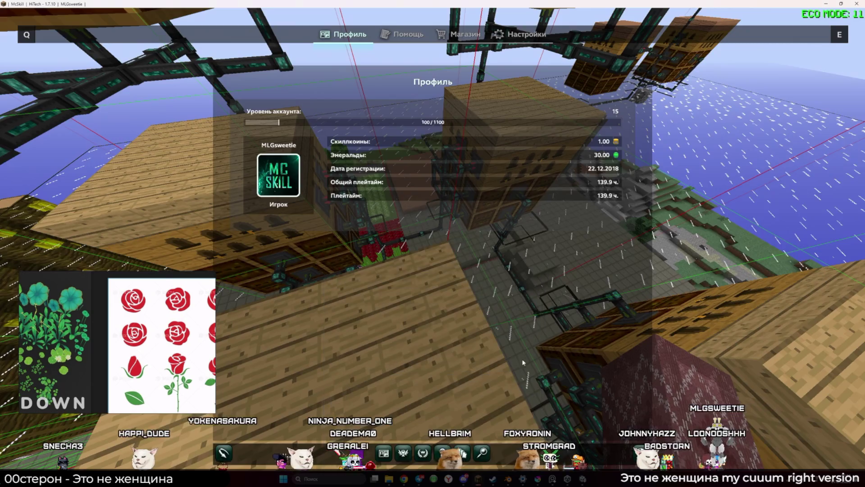
{"action": "key", "text": "Escape"}
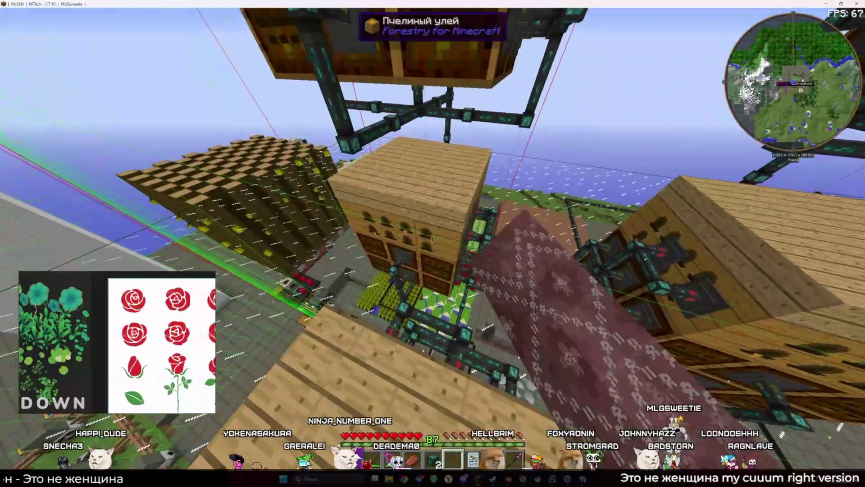
{"action": "key", "text": "shift"}
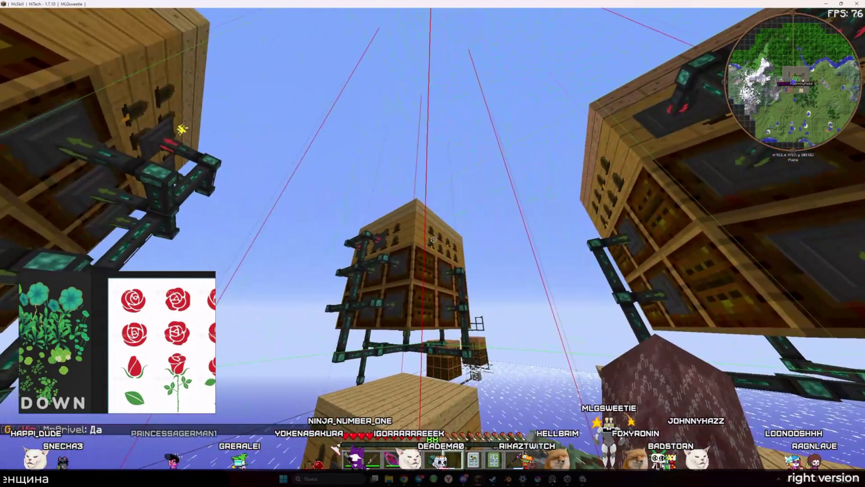
{"action": "right_click", "coordinate": [433, 239]}
{"action": "key", "text": "Escape"}
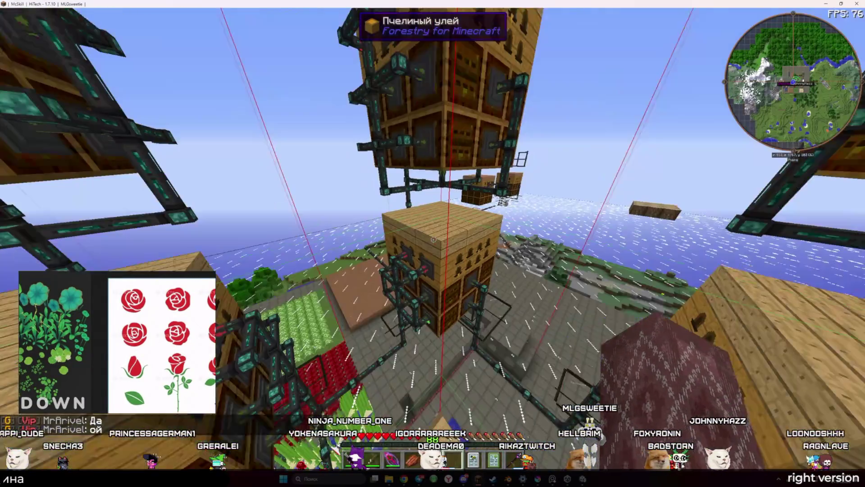
{"action": "key", "text": "m"}
{"action": "left_click", "coordinate": [556, 406]}
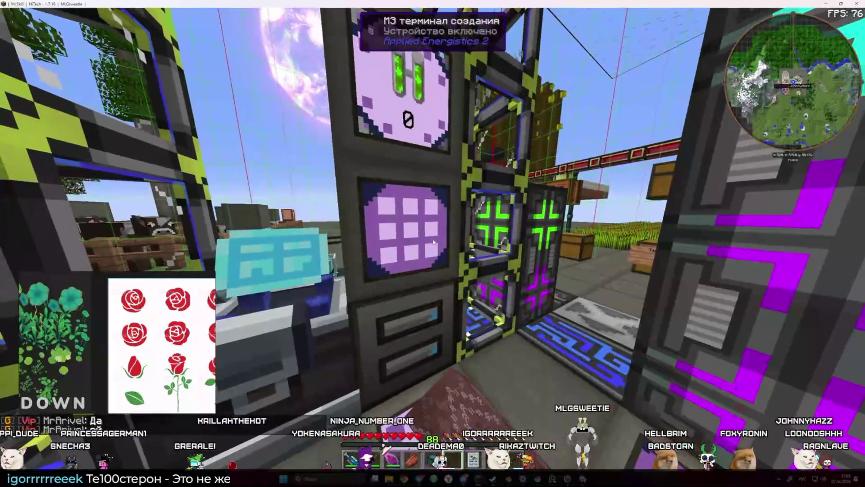
- Search the ME storage terminal with 'р' and take a stack of birch wood
{"action": "right_click", "coordinate": [433, 240]}
{"action": "type", "text": "р"}
{"action": "left_click", "coordinate": [339, 60], "text": "shift"}
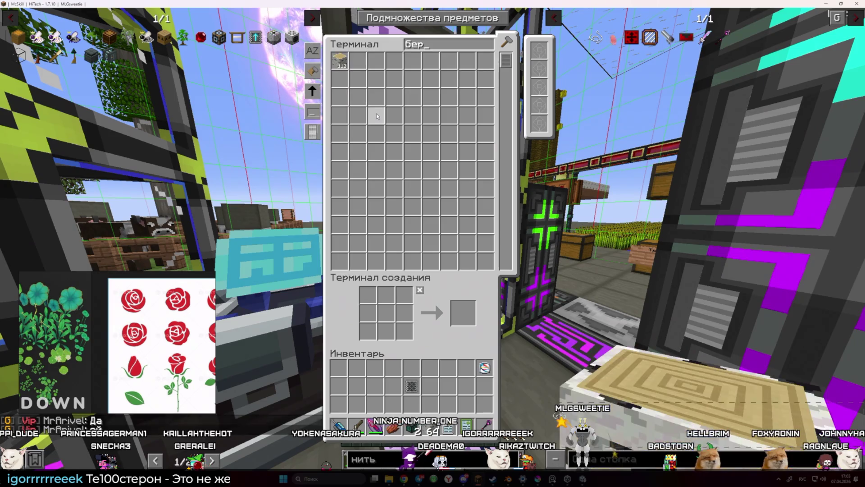
{"action": "key", "text": "Escape"}
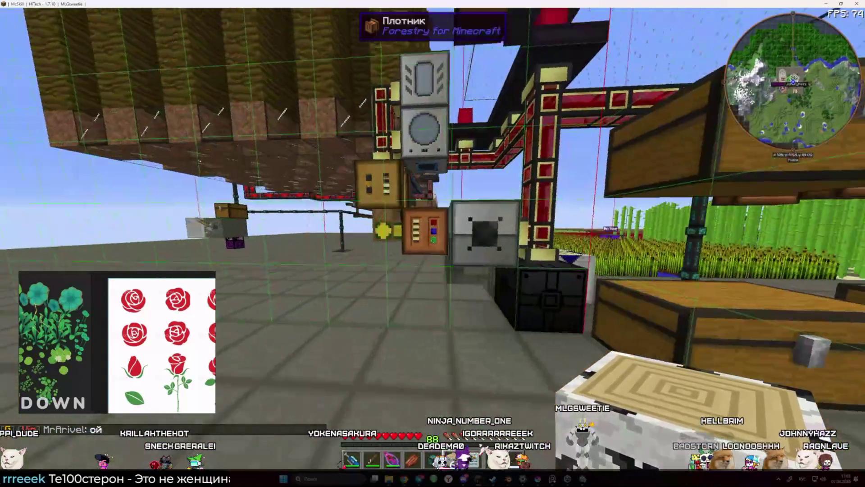
- Check the Forestry Carpenter, then search the ME terminal for 'уле' and fly out over the fields
{"action": "right_click", "coordinate": [433, 243]}
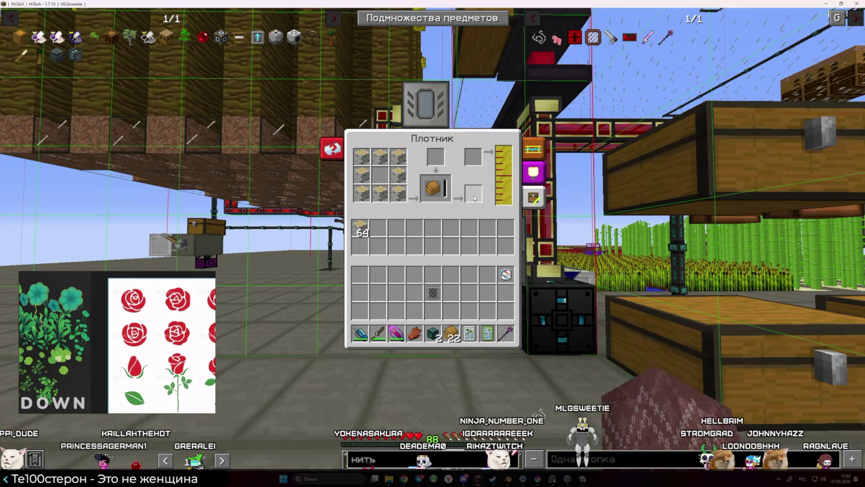
{"action": "key", "text": "Escape"}
{"action": "key", "text": "w"}
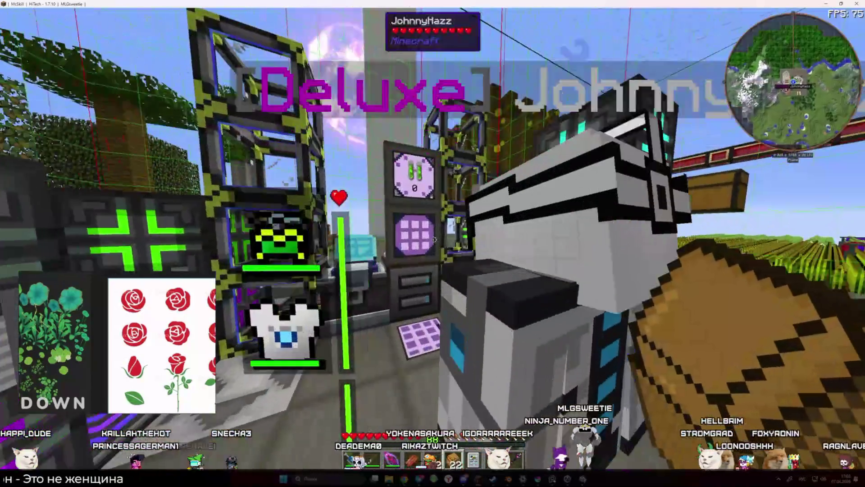
{"action": "right_click", "coordinate": [432, 244]}
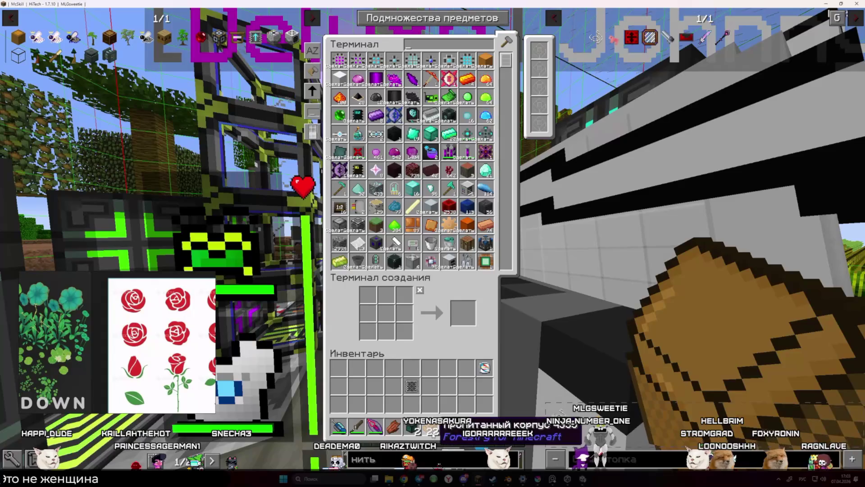
{"action": "type", "text": "уле"}
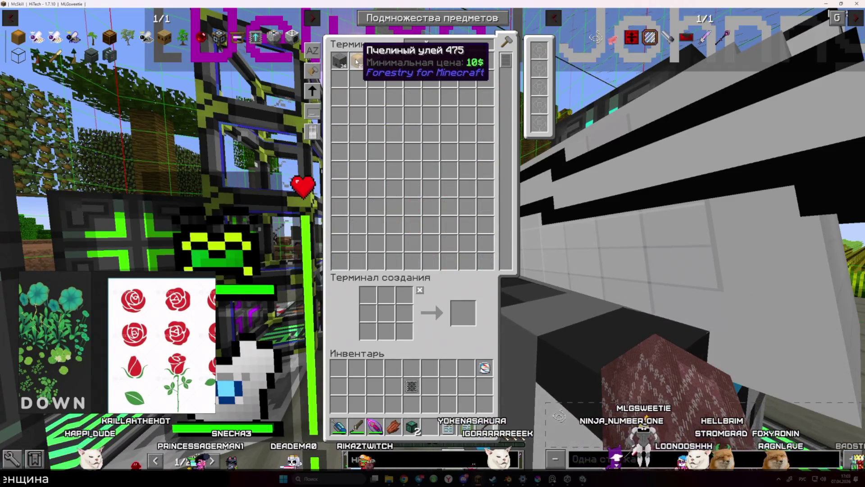
{"action": "key", "text": "Escape"}
{"action": "key", "text": "w"}
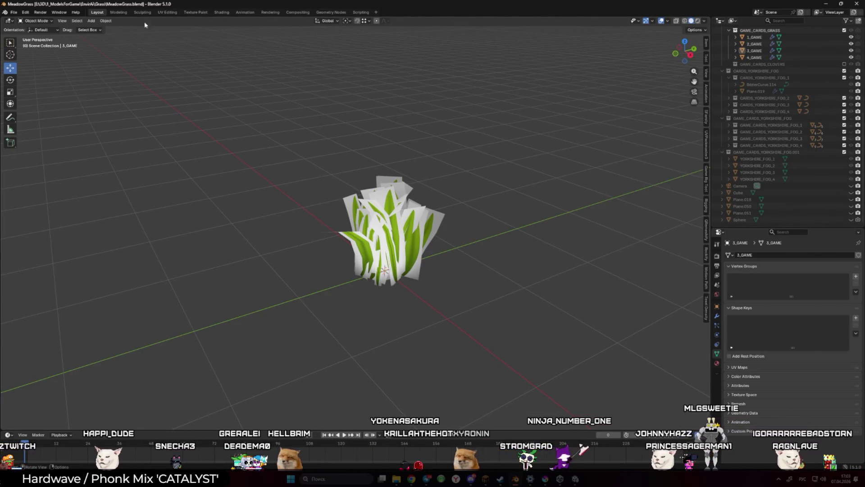
- In UV Editing, display the updated P_GRASS_COLOR.png.001 texture with the rose
{"action": "left_click", "coordinate": [170, 13]}
{"action": "left_click", "coordinate": [233, 54]}
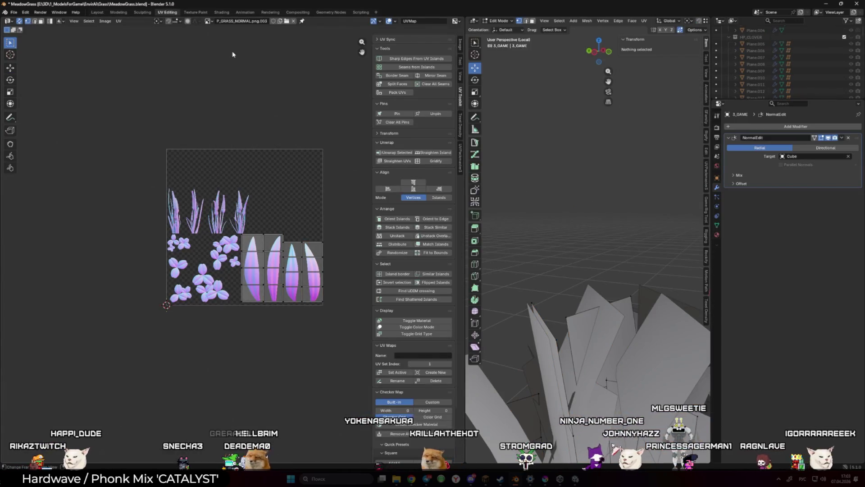
{"action": "left_click", "coordinate": [206, 21]}
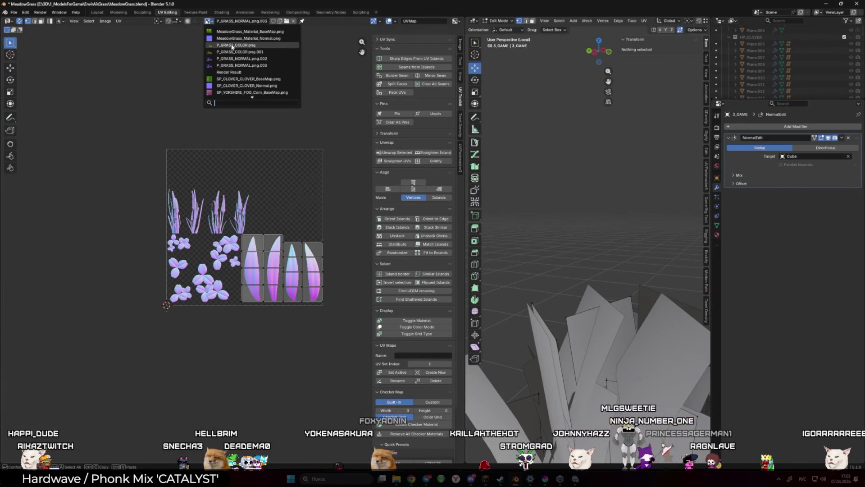
{"action": "left_click", "coordinate": [232, 45]}
{"action": "left_click", "coordinate": [214, 22]}
{"action": "left_click", "coordinate": [237, 52]}
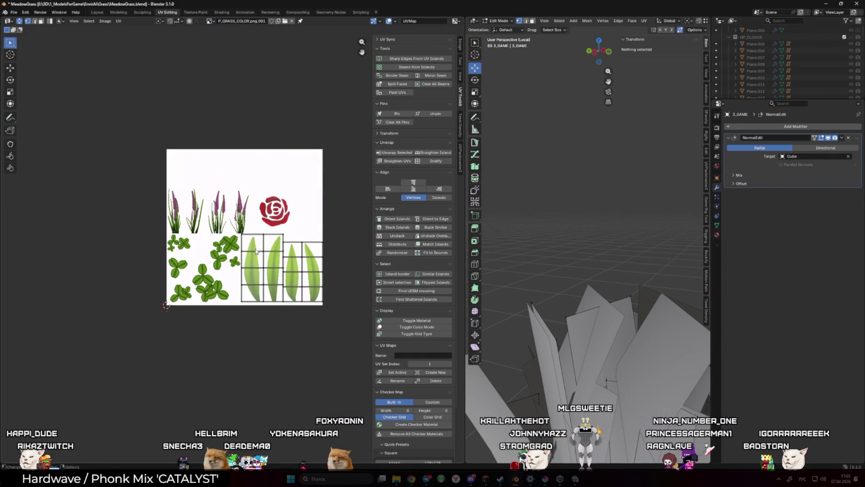
{"action": "scroll", "coordinate": [276, 235], "scroll_direction": "up", "scroll_amount": 1}
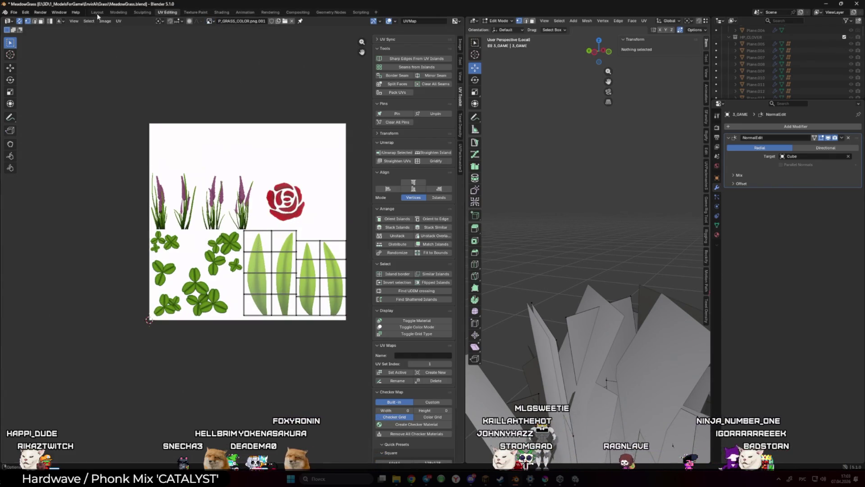
- Back in Layout, preview the grass model in Material Preview and Solid shading, then return to Krita
{"action": "left_click", "coordinate": [97, 13]}
{"action": "left_click", "coordinate": [698, 21]}
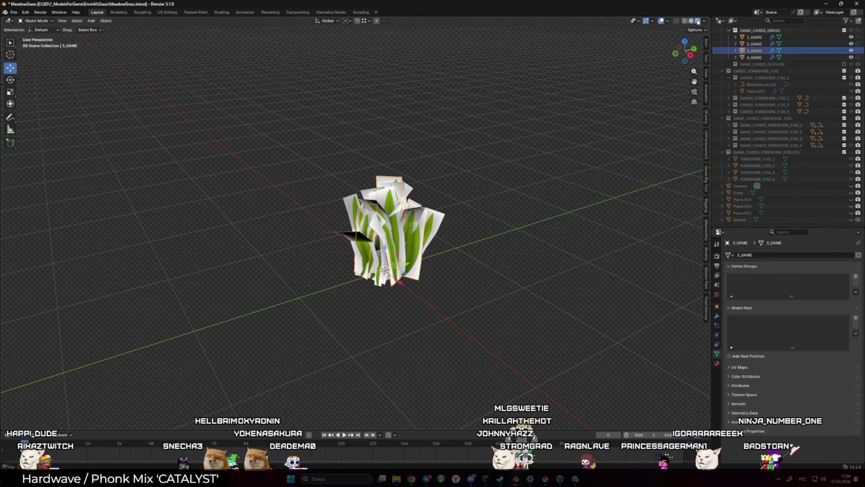
{"action": "left_click", "coordinate": [691, 21]}
{"action": "left_click", "coordinate": [705, 22]}
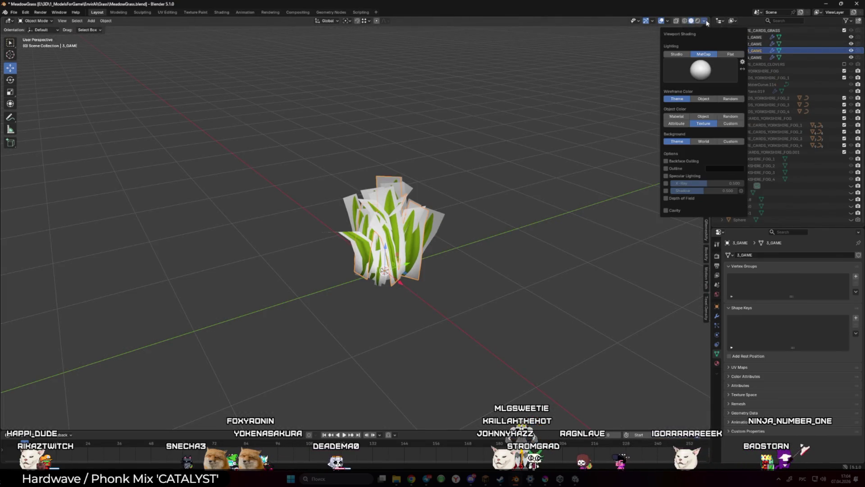
{"action": "scroll", "coordinate": [496, 171], "scroll_direction": "up", "scroll_amount": 2}
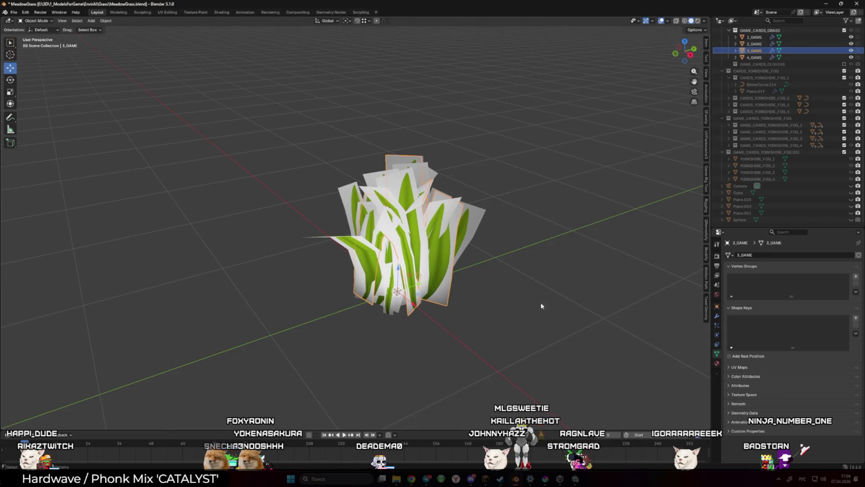
{"action": "key", "text": "alt+Tab"}
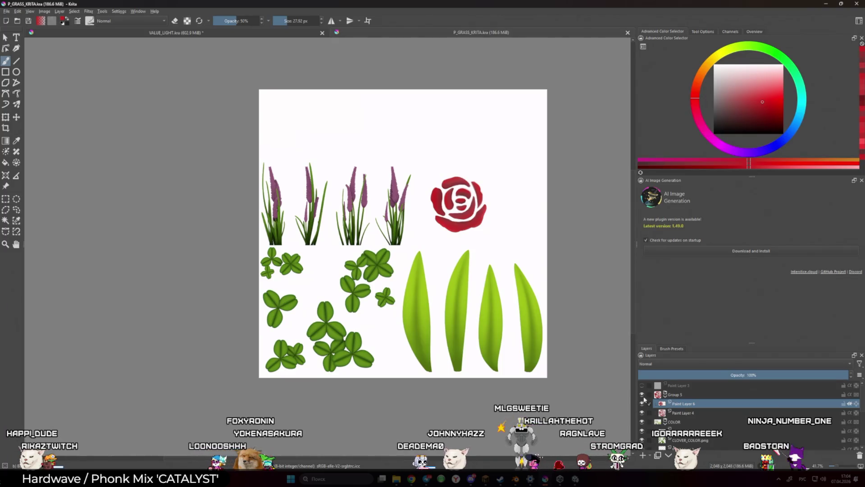
- Hide the white Background layer so the sheet exports with transparency
{"action": "scroll", "coordinate": [644, 399], "scroll_direction": "down", "scroll_amount": 5}
{"action": "left_click", "coordinate": [642, 445]}
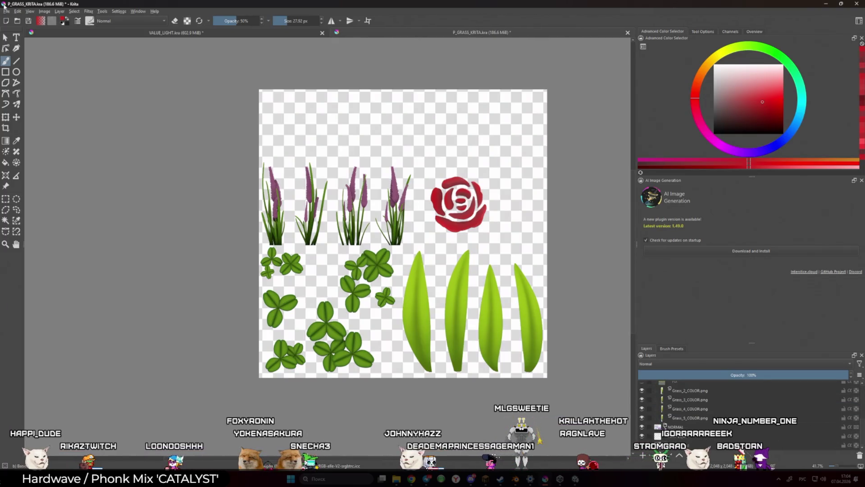
{"action": "left_click", "coordinate": [6, 11]}
{"action": "left_click", "coordinate": [49, 86]}
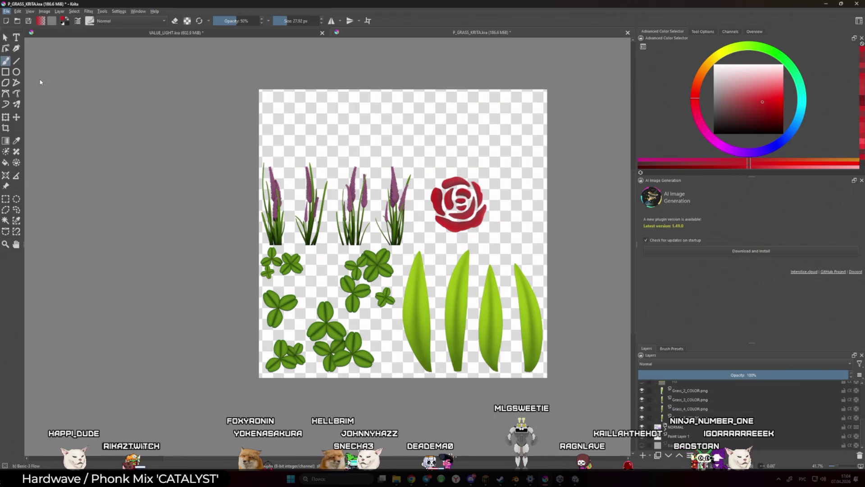
- Overwrite P_GRASS_COLOR.png with the transparent PNG and launch a new Blender instance
{"action": "left_click", "coordinate": [256, 188]}
{"action": "left_click", "coordinate": [520, 288]}
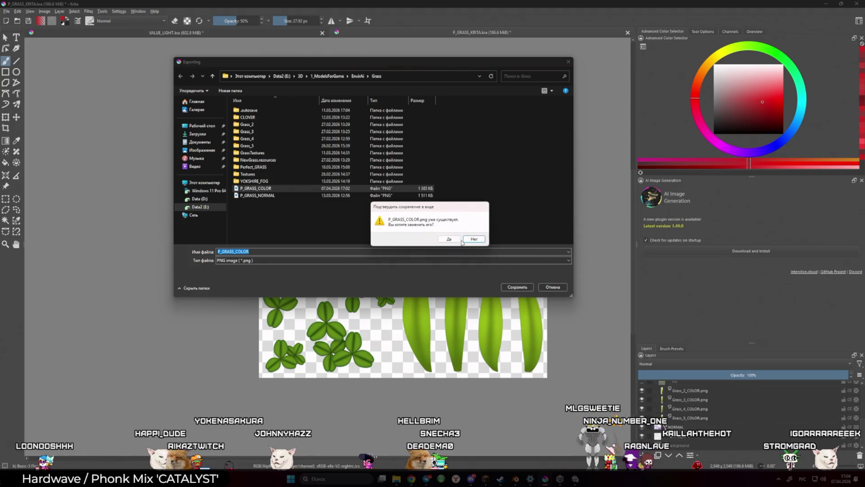
{"action": "left_click", "coordinate": [446, 237]}
{"action": "left_click", "coordinate": [489, 319]}
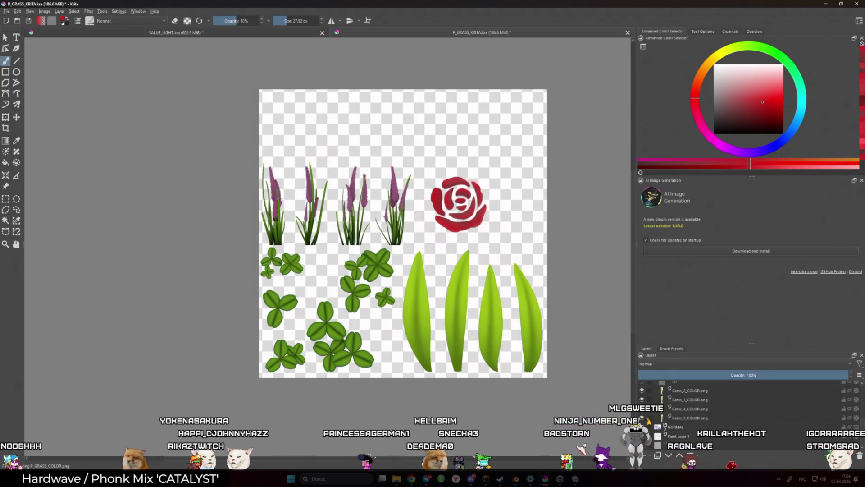
{"action": "key", "text": "alt+Tab"}
{"action": "key", "text": "alt+Tab"}
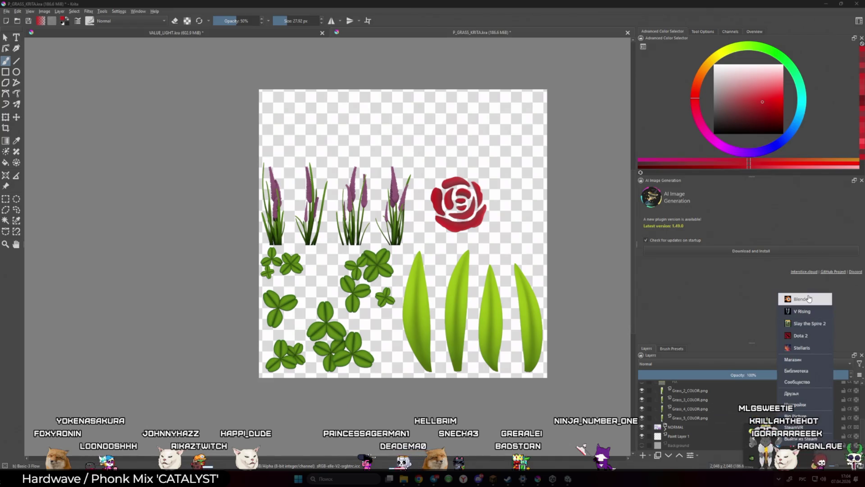
{"action": "left_click", "coordinate": [809, 298]}
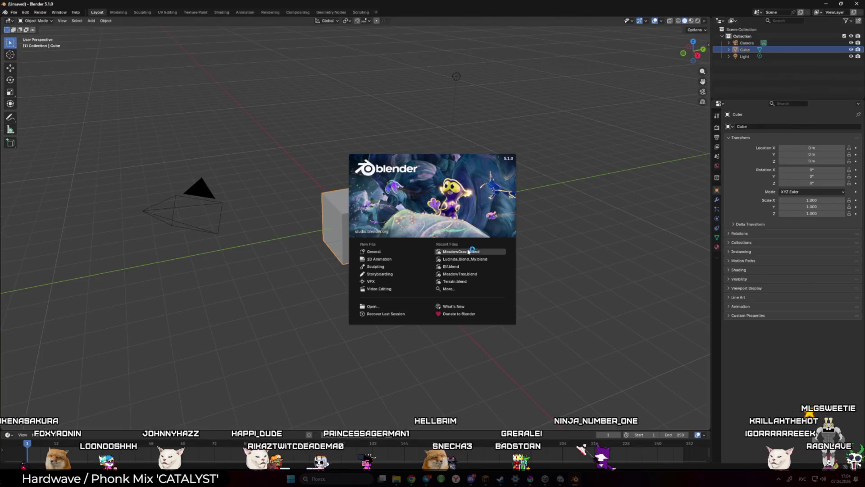
- Open MeadowGrass.blend from Recent Files and hide the grass model with H
{"action": "left_click", "coordinate": [477, 254]}
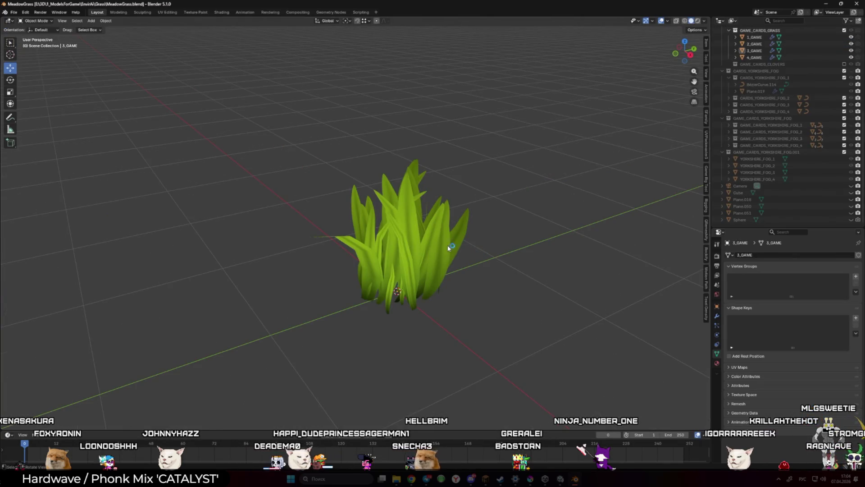
{"action": "mouse_move", "coordinate": [441, 247]}
{"action": "left_mouse_down"}
{"action": "mouse_move", "coordinate": [419, 235]}
{"action": "mouse_move", "coordinate": [472, 232]}
{"action": "mouse_move", "coordinate": [374, 240]}
{"action": "left_mouse_up"}
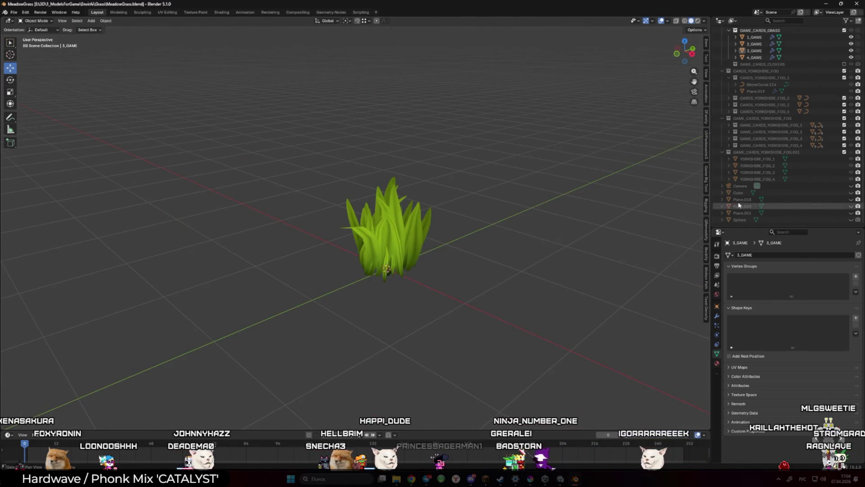
{"action": "scroll", "coordinate": [780, 188], "scroll_direction": "up", "scroll_amount": 4}
{"action": "scroll", "coordinate": [766, 136], "scroll_direction": "up", "scroll_amount": 2}
{"action": "key", "text": "h"}
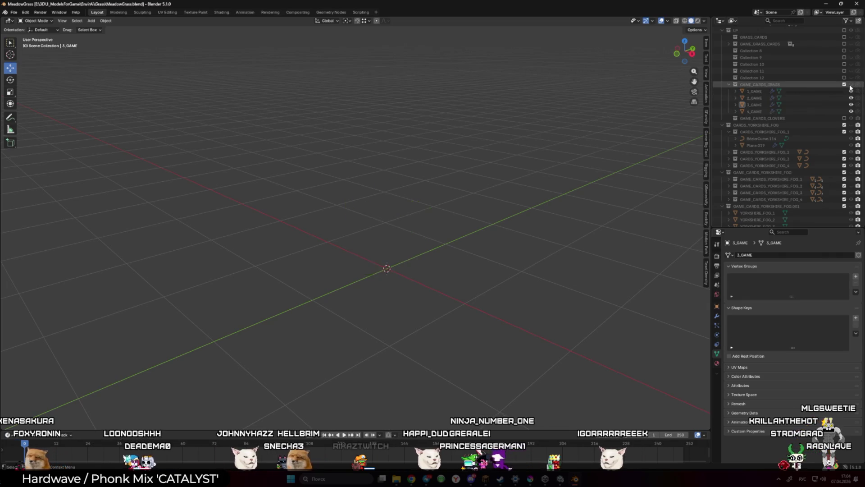
- Collapse the GAME_CARDS collections in the Outliner and hide the Yorkshire fog grass collection
{"action": "left_click", "coordinate": [730, 84]}
{"action": "scroll", "coordinate": [728, 126], "scroll_direction": "down", "scroll_amount": 3}
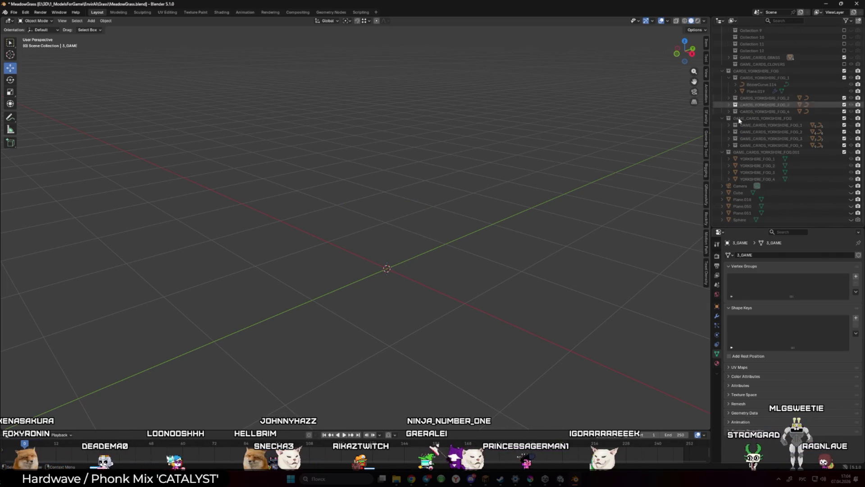
{"action": "left_click", "coordinate": [722, 152]}
{"action": "left_click", "coordinate": [724, 155]}
{"action": "left_click", "coordinate": [723, 179]}
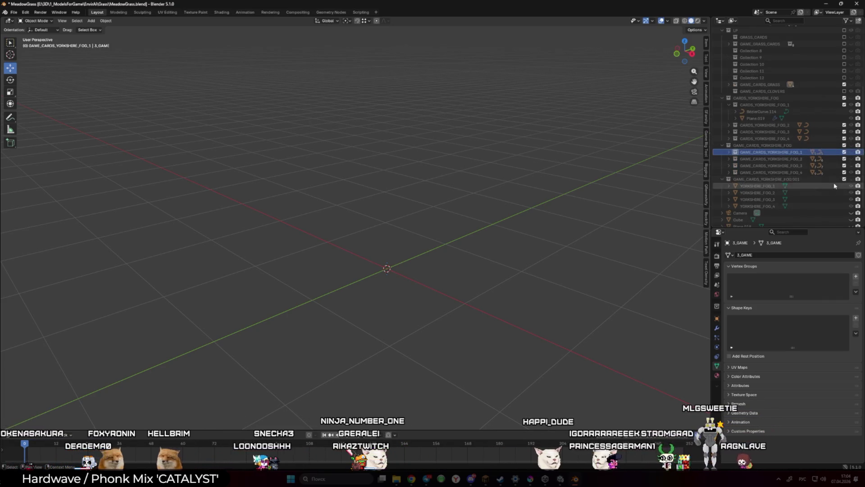
{"action": "left_click", "coordinate": [850, 179]}
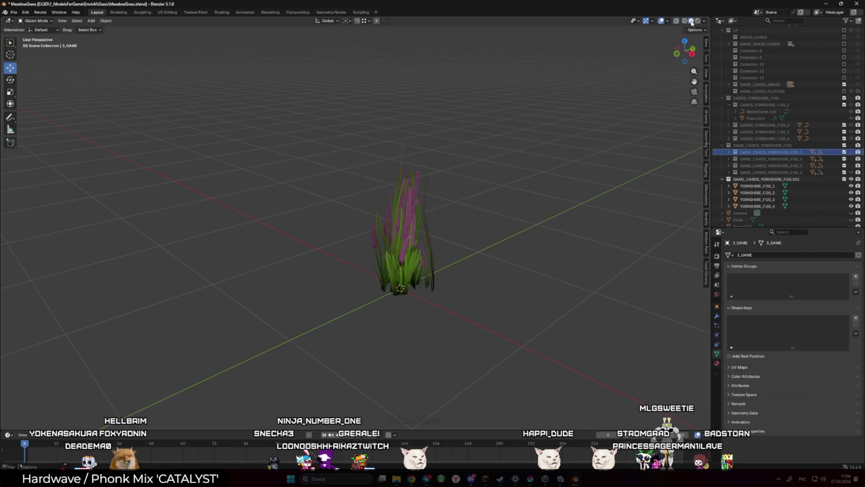
{"action": "left_click", "coordinate": [723, 146]}
{"action": "left_click", "coordinate": [723, 152]}
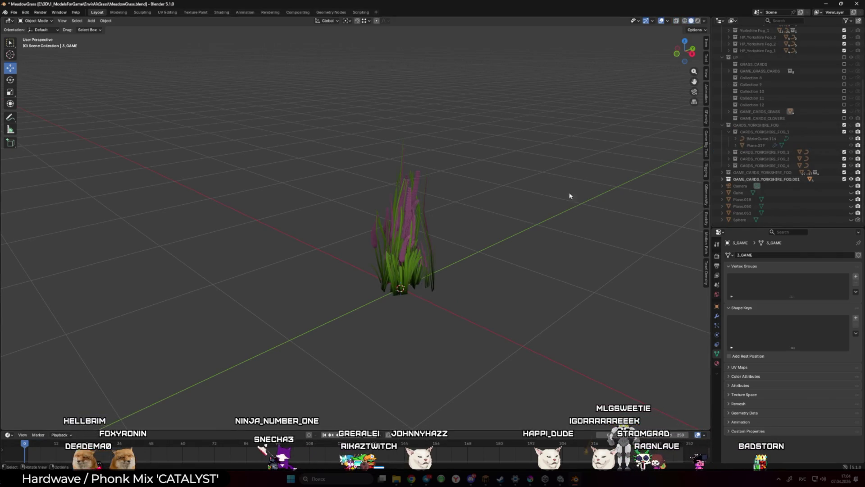
{"action": "left_click", "coordinate": [851, 179]}
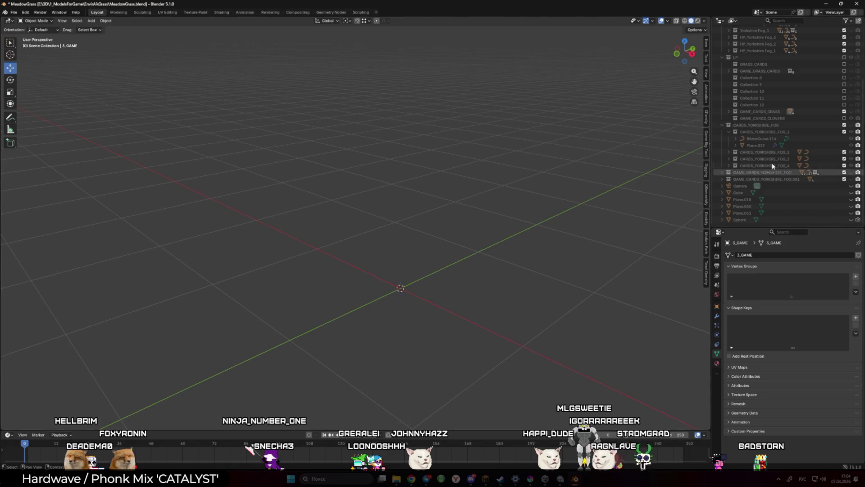
- Toggle the GAME_CARDS_GRASS collection's visibility on and back off
{"action": "scroll", "coordinate": [832, 71], "scroll_direction": "up", "scroll_amount": 1}
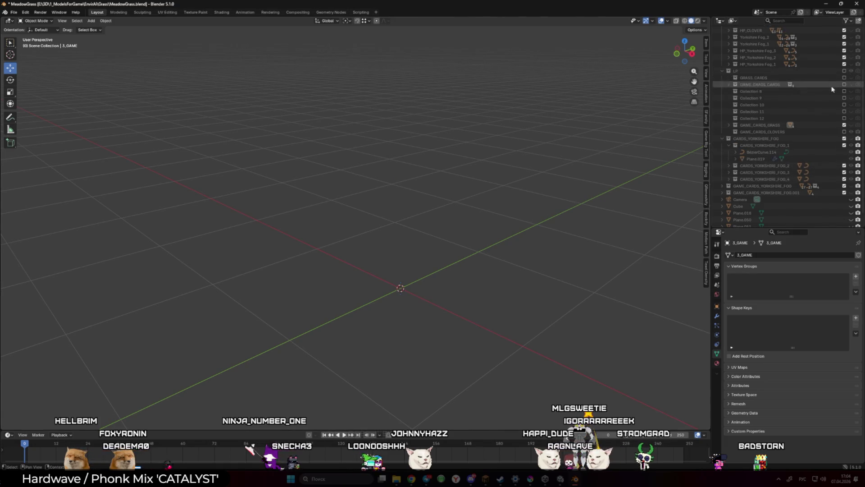
{"action": "left_click", "coordinate": [851, 125]}
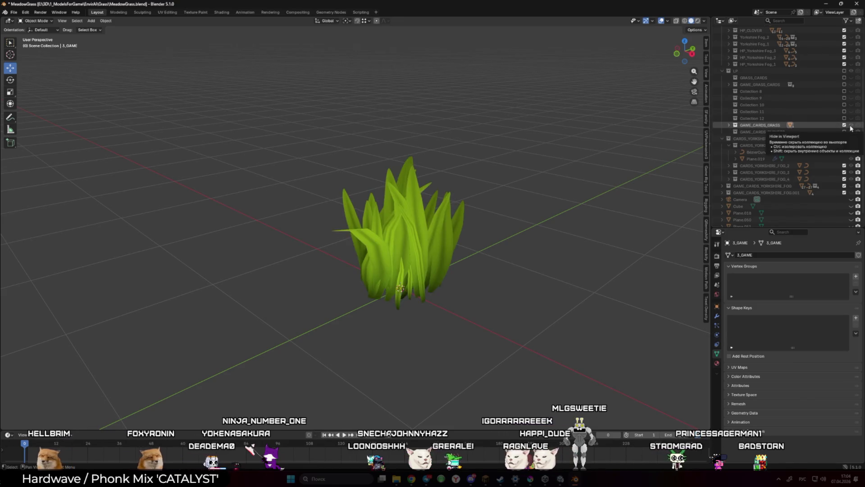
{"action": "left_click", "coordinate": [851, 125]}
{"action": "scroll", "coordinate": [793, 189], "scroll_direction": "down", "scroll_amount": 1}
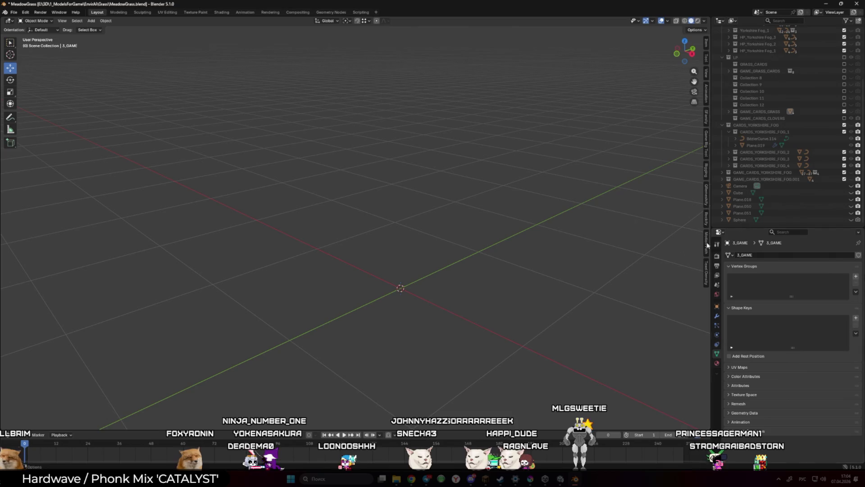
- Add a new plane mesh to the scene via Shift+A
{"action": "key", "text": "m"}
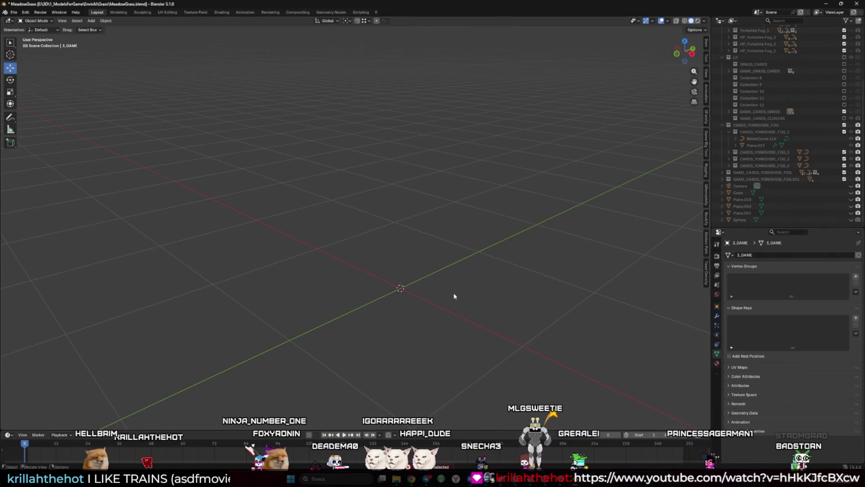
{"action": "key", "text": "m"}
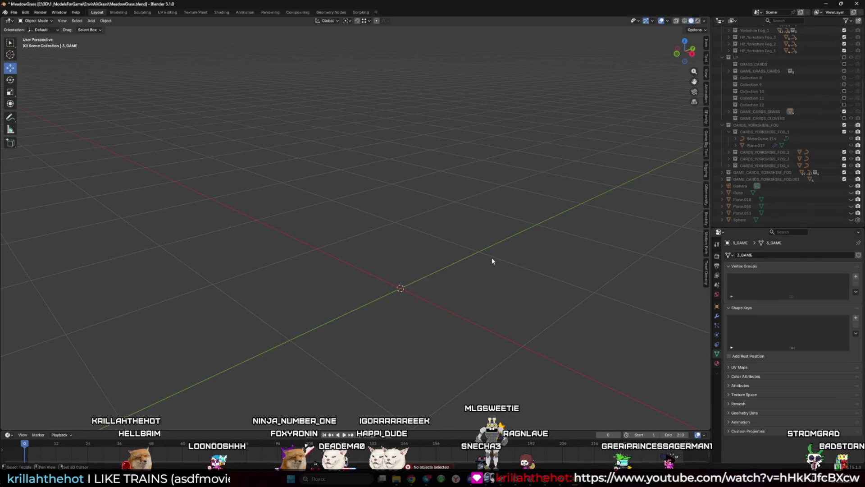
{"action": "key", "text": "shift+a"}
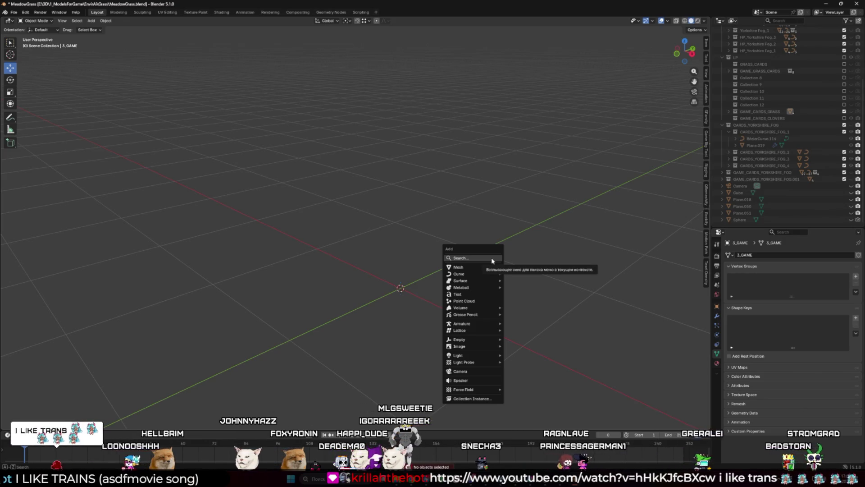
{"action": "mouse_move", "coordinate": [478, 267]}
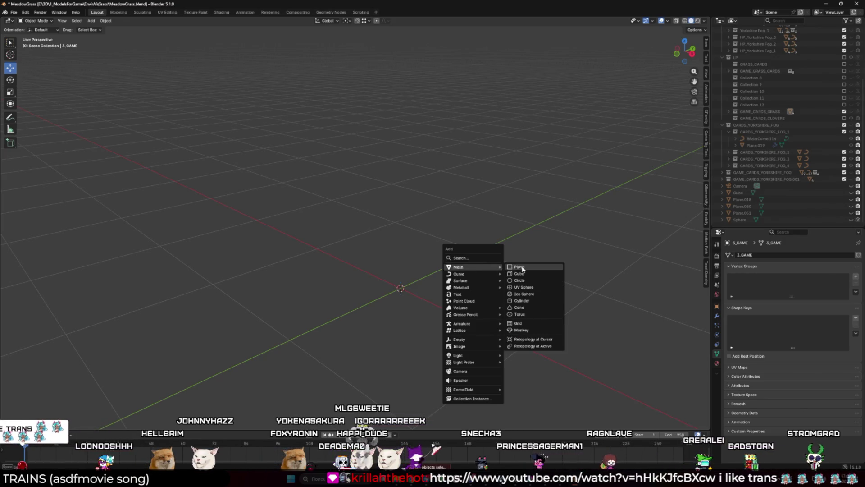
{"action": "left_click", "coordinate": [519, 267]}
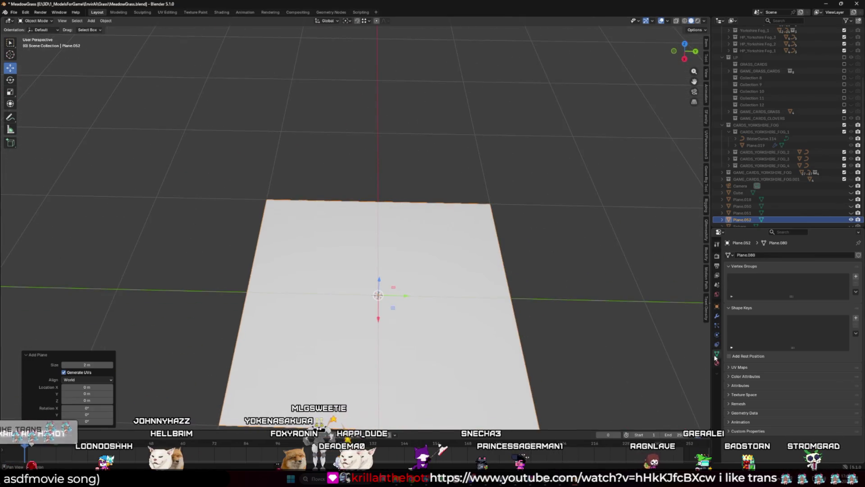
- Assign the GRASS material to the plane, replacing the briefly chosen CLOVER
{"action": "left_click", "coordinate": [716, 362]}
{"action": "left_click", "coordinate": [729, 283]}
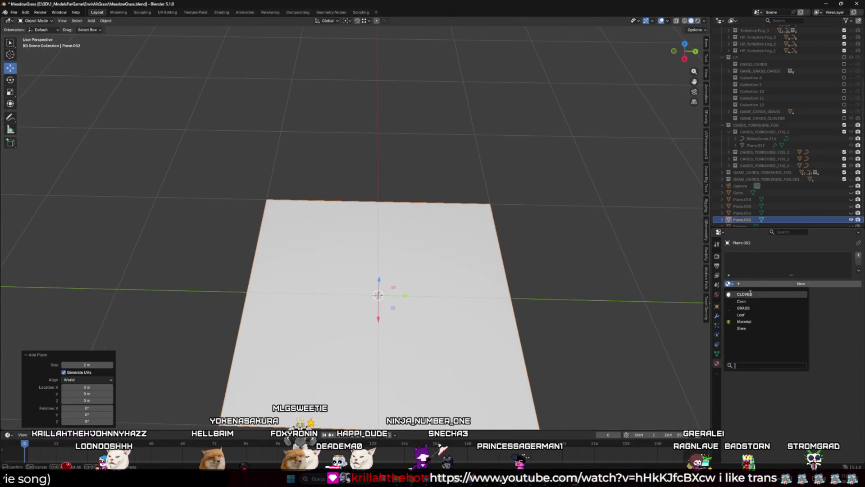
{"action": "left_click", "coordinate": [750, 293]}
{"action": "left_click", "coordinate": [748, 309]}
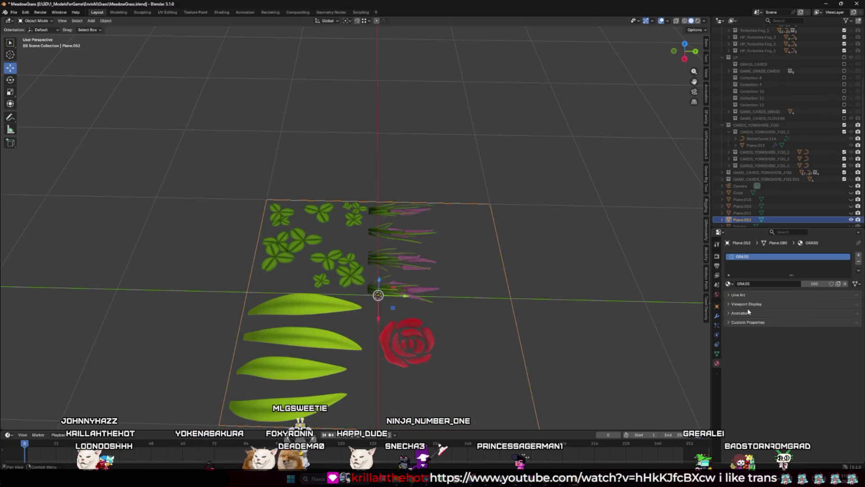
- In Edit Mode, loop-cut the plane into four quarters
{"action": "key", "text": "Tab"}
{"action": "scroll", "coordinate": [370, 246], "scroll_direction": "up", "scroll_amount": 5}
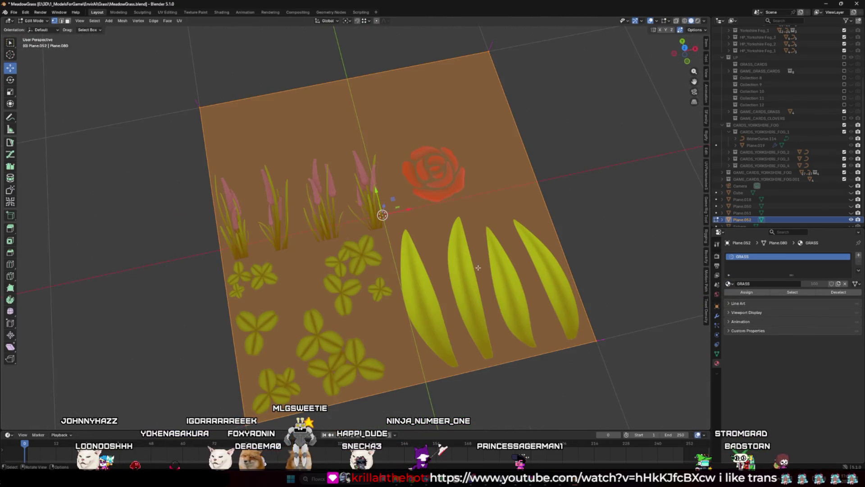
{"action": "key", "text": "ctrl+r"}
{"action": "left_click", "coordinate": [313, 130]}
{"action": "right_click", "coordinate": [313, 130]}
{"action": "left_click", "coordinate": [717, 244]}
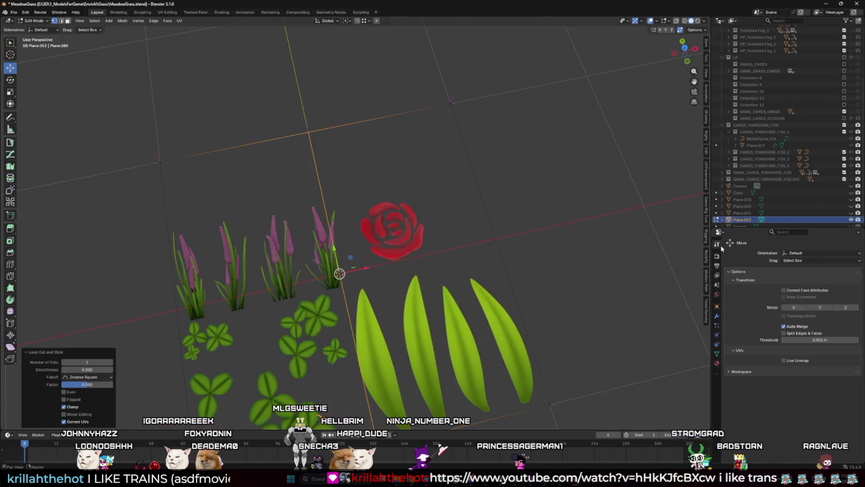
- Delete the clover, grass-blade and grass-stalk quarters, keeping only the rose face
{"action": "left_click", "coordinate": [492, 254]}
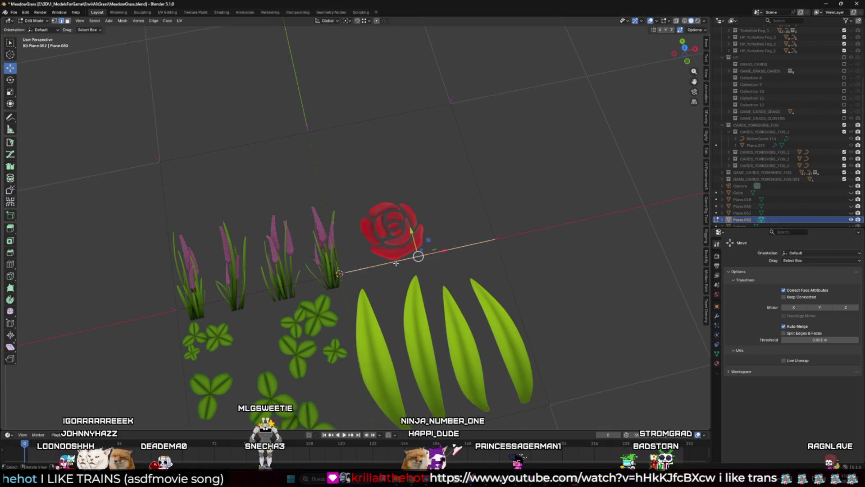
{"action": "left_click", "coordinate": [398, 304]}
{"action": "left_click", "coordinate": [399, 305]}
{"action": "left_click", "coordinate": [356, 357], "text": "shift"}
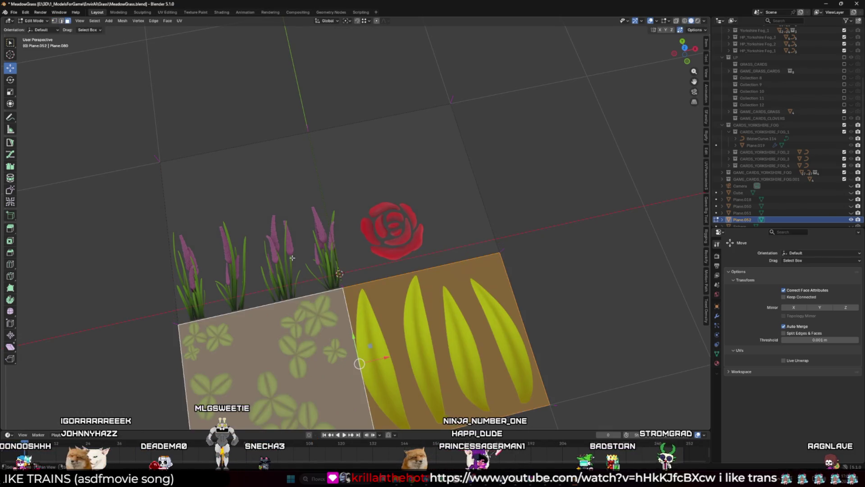
{"action": "left_click", "coordinate": [336, 269], "text": "shift"}
{"action": "key", "text": "x"}
{"action": "left_click", "coordinate": [451, 280]}
- In top view, pull the rose face's left and bottom edges in toward the rose
{"action": "key", "text": "KP_7"}
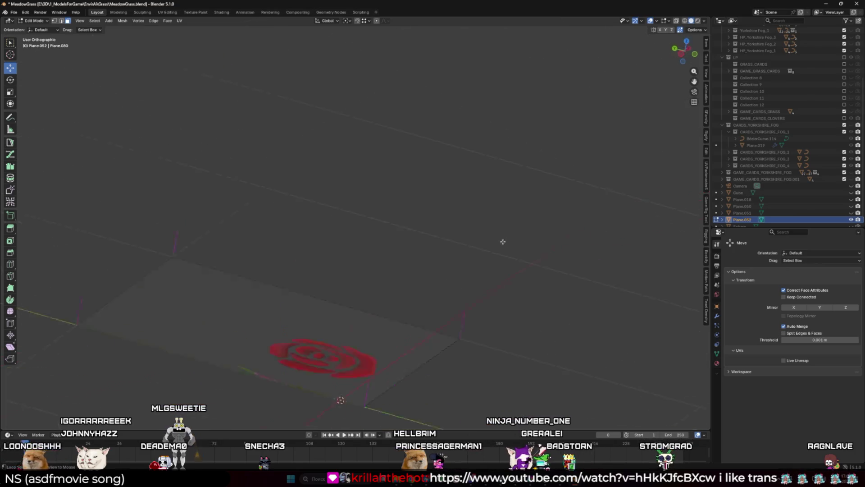
{"action": "left_click", "coordinate": [331, 257]}
{"action": "scroll", "coordinate": [334, 180], "scroll_direction": "up", "scroll_amount": 1}
{"action": "left_click_drag", "start_coordinate": [335, 199], "coordinate": [343, 200]}
{"action": "left_click", "coordinate": [443, 328]}
{"action": "left_click_drag", "start_coordinate": [443, 328], "coordinate": [447, 284]}
- Pull the right and top edges in snugly around the rose and check the card in perspective
{"action": "left_click", "coordinate": [543, 192]}
{"action": "left_click_drag", "start_coordinate": [559, 196], "coordinate": [528, 195]}
{"action": "left_click_drag", "start_coordinate": [476, 199], "coordinate": [479, 198]}
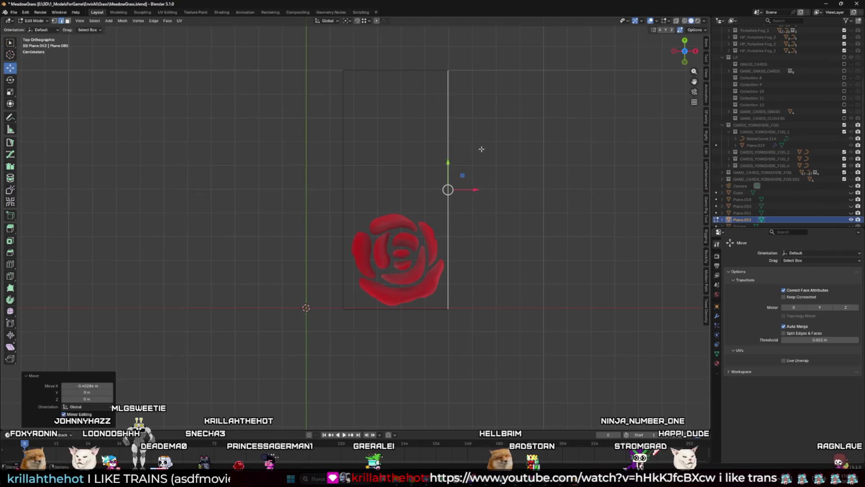
{"action": "left_click", "coordinate": [400, 61]}
{"action": "left_click_drag", "start_coordinate": [400, 62], "coordinate": [401, 91]}
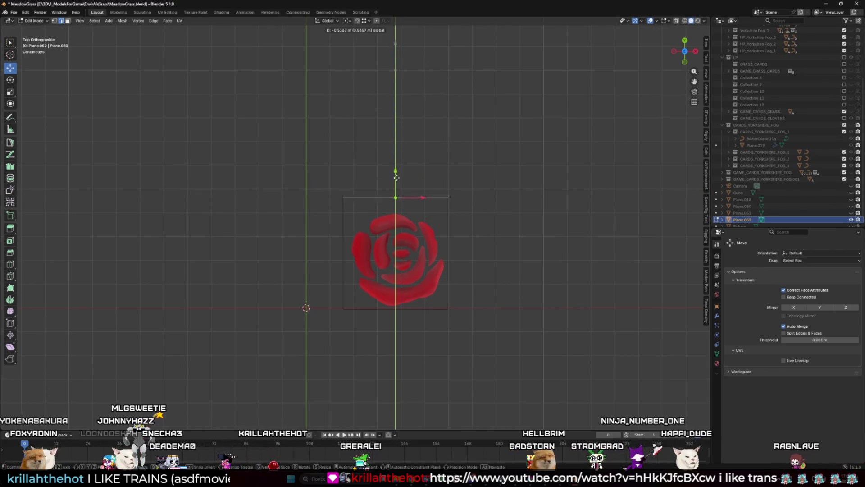
{"action": "left_click_drag", "start_coordinate": [396, 187], "coordinate": [396, 187]}
{"action": "scroll", "coordinate": [453, 187], "scroll_direction": "up", "scroll_amount": 6}
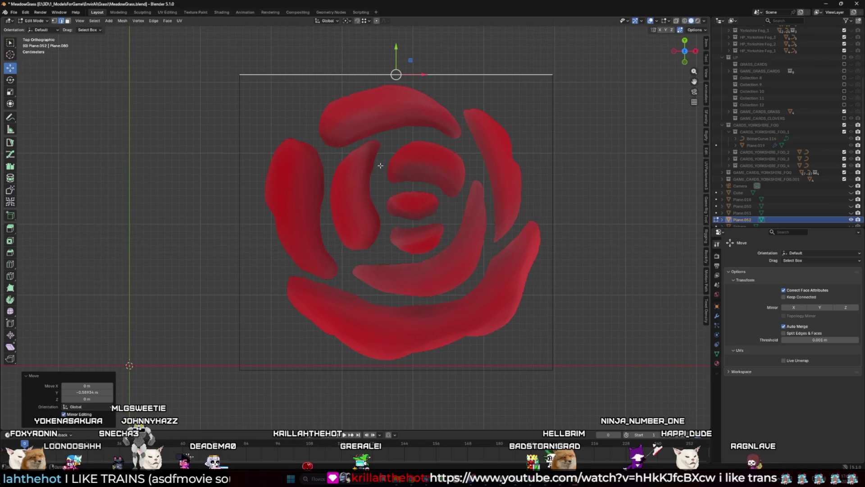
{"action": "scroll", "coordinate": [381, 166], "scroll_direction": "down", "scroll_amount": 8}
{"action": "scroll", "coordinate": [381, 166], "scroll_direction": "down", "scroll_amount": 6}
{"action": "scroll", "coordinate": [363, 198], "scroll_direction": "up", "scroll_amount": 15}
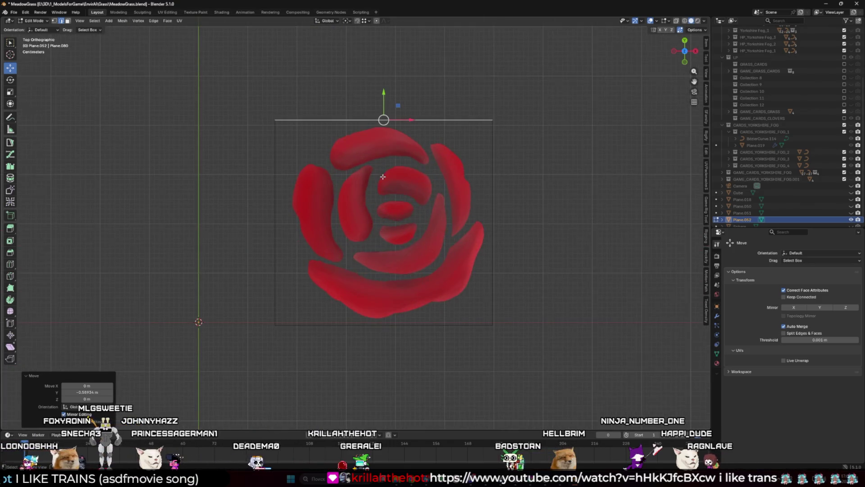
{"action": "mouse_move", "coordinate": [396, 219]}
{"action": "left_mouse_down"}
{"action": "mouse_move", "coordinate": [429, 174]}
{"action": "mouse_move", "coordinate": [452, 89]}
{"action": "left_mouse_up"}
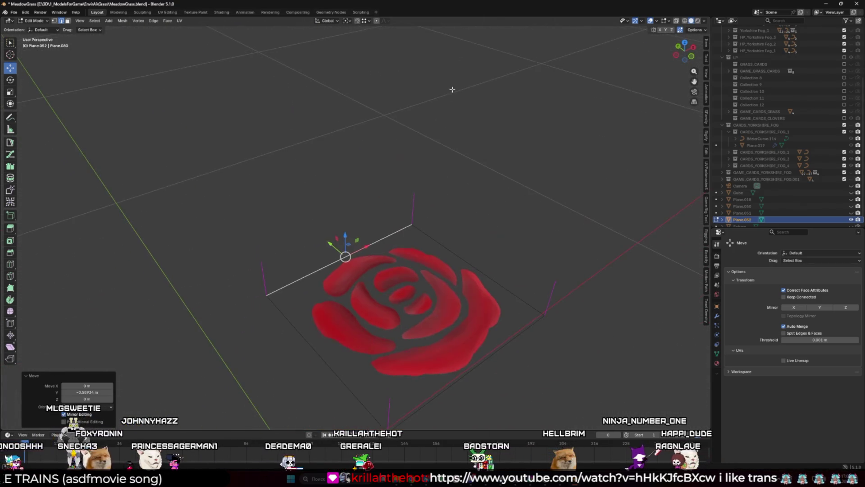
- Select the whole rose card and shift it up and right in top view
{"action": "key", "text": "1"}
{"action": "left_click", "coordinate": [411, 225]}
{"action": "scroll", "coordinate": [386, 396], "scroll_direction": "down", "scroll_amount": 1}
{"action": "key", "text": "a"}
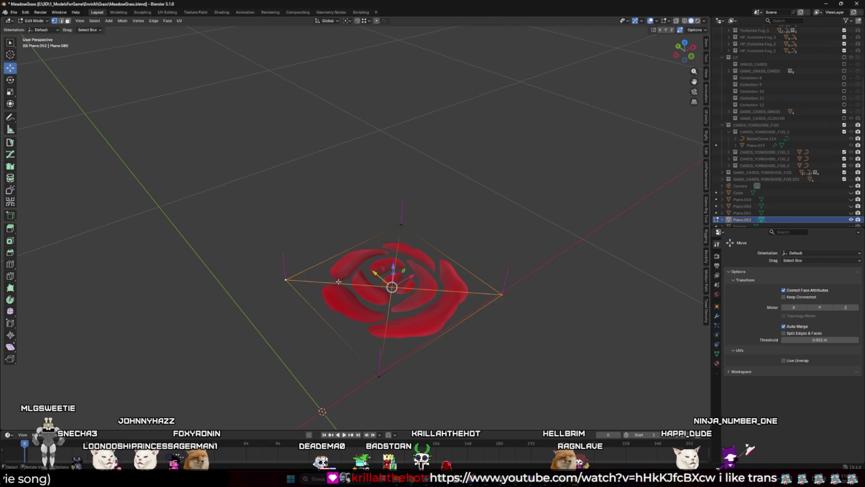
{"action": "left_click_drag", "start_coordinate": [503, 294], "coordinate": [435, 269]}
{"action": "key", "text": "KP_7"}
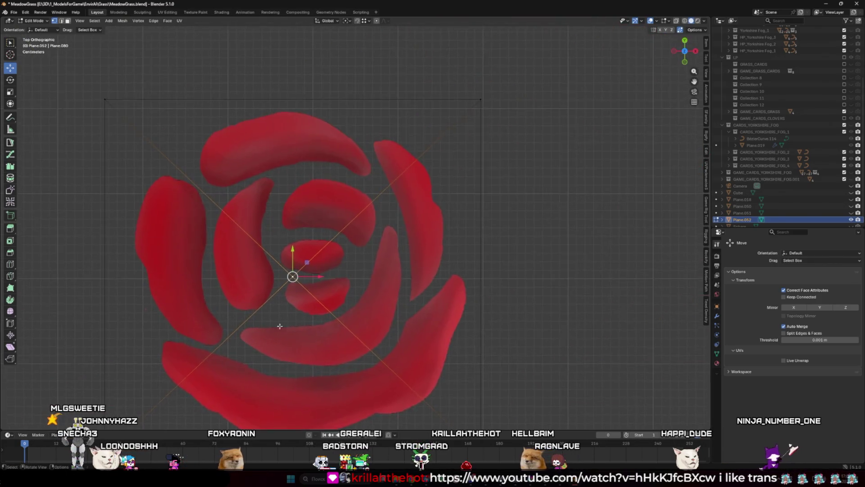
{"action": "scroll", "coordinate": [396, 258], "scroll_direction": "up", "scroll_amount": 2}
{"action": "left_click_drag", "start_coordinate": [398, 238], "coordinate": [422, 220]}
{"action": "scroll", "coordinate": [410, 227], "scroll_direction": "down", "scroll_amount": 3}
- Pull the plane's left, bottom and top edges in closer around the rose
{"action": "left_click", "coordinate": [271, 340]}
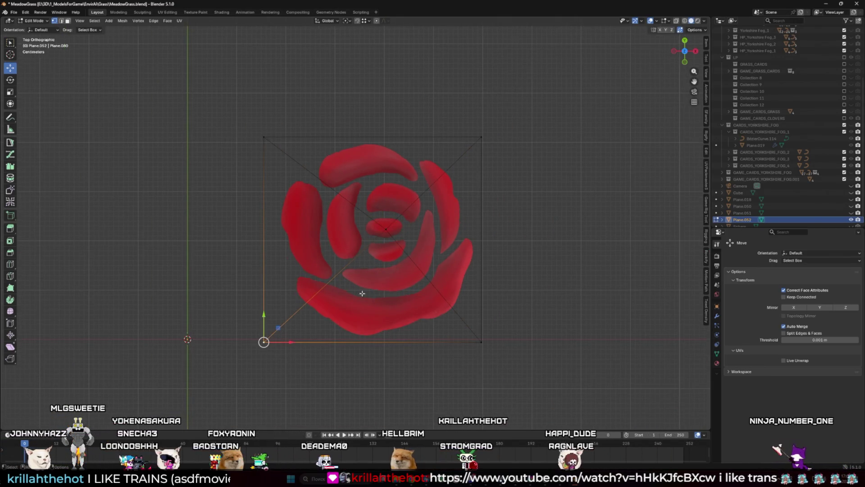
{"action": "left_click", "coordinate": [257, 232]}
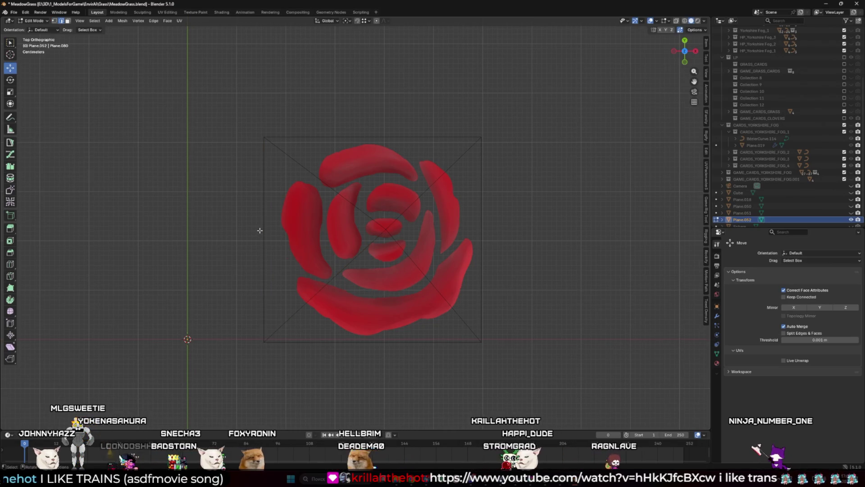
{"action": "left_click_drag", "start_coordinate": [292, 239], "coordinate": [307, 246]}
{"action": "left_click", "coordinate": [380, 339]}
{"action": "left_click_drag", "start_coordinate": [379, 317], "coordinate": [379, 315]}
{"action": "left_click", "coordinate": [380, 139]}
{"action": "left_click_drag", "start_coordinate": [380, 115], "coordinate": [380, 116]}
- Apply Shade Smooth to the rose card in Object Mode
{"action": "key", "text": "Tab"}
{"action": "left_click_drag", "start_coordinate": [397, 247], "coordinate": [457, 231]}
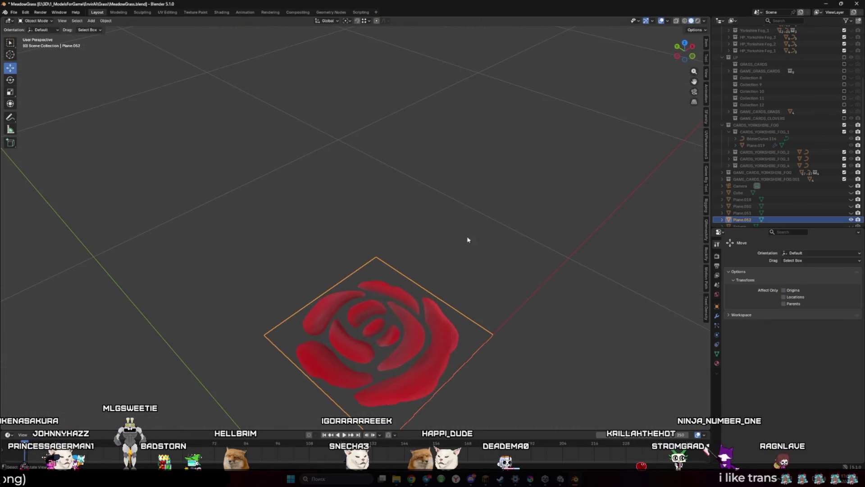
{"action": "key", "text": "Tab"}
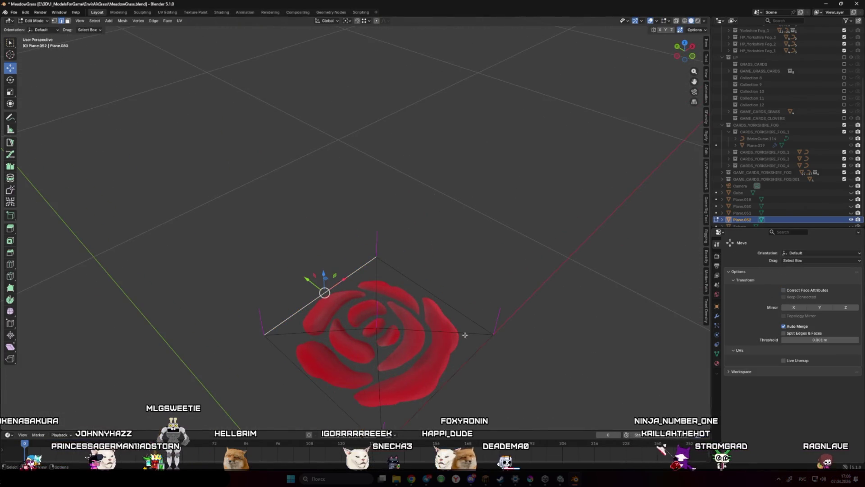
{"action": "left_click_drag", "start_coordinate": [497, 334], "coordinate": [407, 234]}
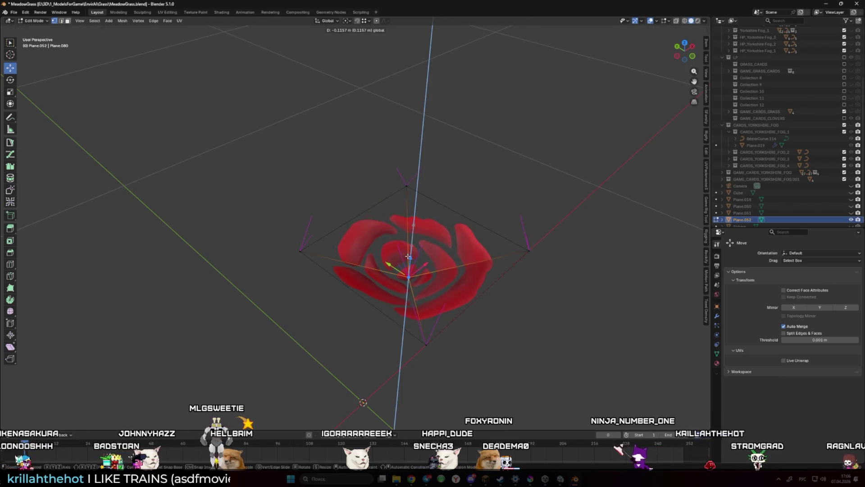
{"action": "key", "text": "Tab"}
{"action": "right_click", "coordinate": [418, 269]}
{"action": "left_click", "coordinate": [418, 266]}
{"action": "mouse_move", "coordinate": [414, 251]}
{"action": "left_mouse_down"}
{"action": "mouse_move", "coordinate": [435, 214]}
{"action": "mouse_move", "coordinate": [440, 270]}
{"action": "mouse_move", "coordinate": [377, 262]}
{"action": "mouse_move", "coordinate": [491, 213]}
{"action": "mouse_move", "coordinate": [406, 266]}
{"action": "left_mouse_up"}
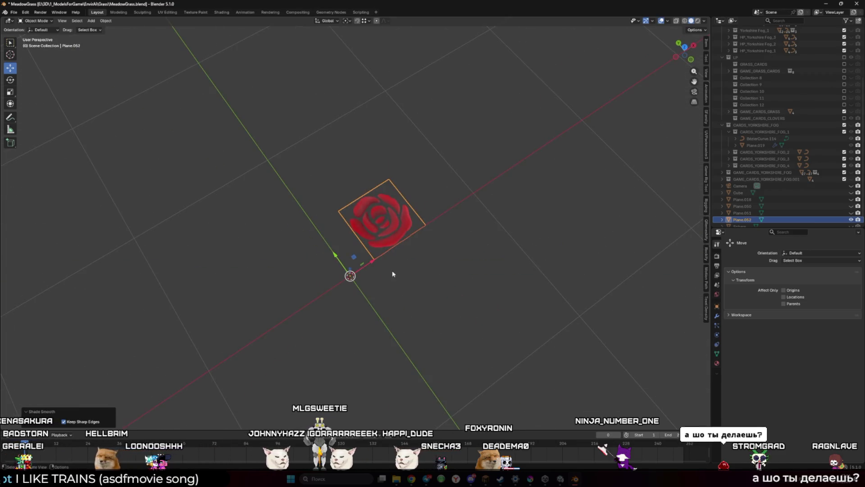
- Snap the 3D cursor to the plane's selection, undoing an accidental Selection to Cursor
{"action": "key", "text": "Tab"}
{"action": "key", "text": "shift+s"}
{"action": "left_click", "coordinate": [387, 285]}
{"action": "key", "text": "Tab"}
{"action": "key", "text": "shift+s"}
{"action": "left_click", "coordinate": [365, 258]}
{"action": "key", "text": "ctrl+z"}
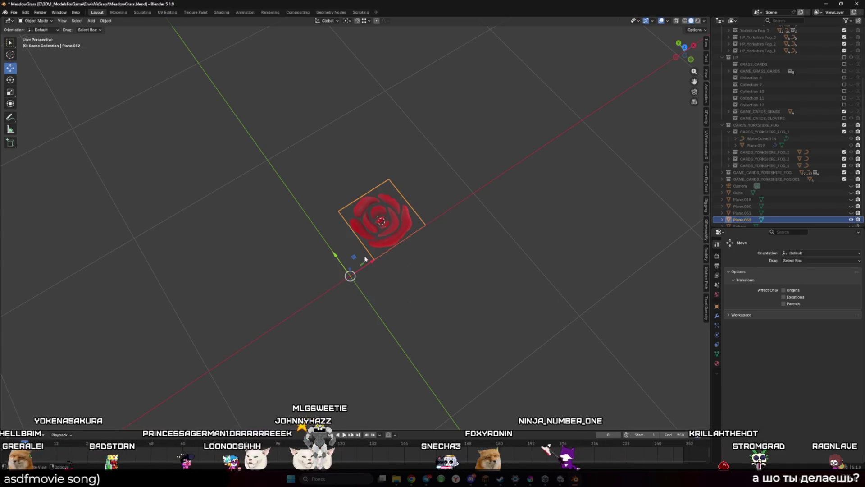
- Set the rose plane's origin to the 3D cursor at its centre
{"action": "key", "text": "shift+s"}
{"action": "left_click", "coordinate": [364, 255]}
{"action": "key", "text": "shift+s"}
{"action": "left_click", "coordinate": [395, 283]}
{"action": "scroll", "coordinate": [394, 283], "scroll_direction": "up", "scroll_amount": 3}
{"action": "scroll", "coordinate": [388, 264], "scroll_direction": "down", "scroll_amount": 4}
- View the rose with overlays hidden, then reselect and frame the plane in Edit Mode
{"action": "left_click", "coordinate": [406, 275]}
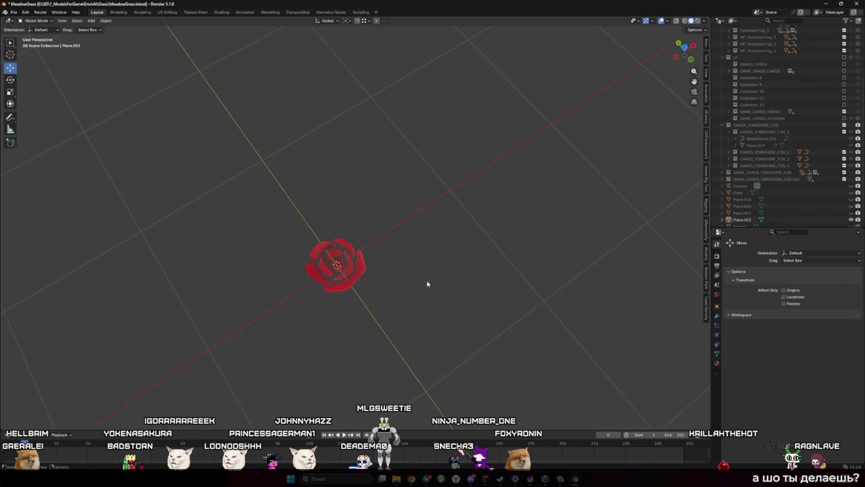
{"action": "key", "text": "shift+alt+z"}
{"action": "mouse_move", "coordinate": [495, 229]}
{"action": "left_mouse_down"}
{"action": "mouse_move", "coordinate": [488, 268]}
{"action": "mouse_move", "coordinate": [397, 332]}
{"action": "mouse_move", "coordinate": [385, 300]}
{"action": "left_mouse_up"}
{"action": "key", "text": "shift+alt+z"}
{"action": "left_click", "coordinate": [435, 247]}
{"action": "key", "text": "KP_Decimal"}
{"action": "key", "text": "Tab"}
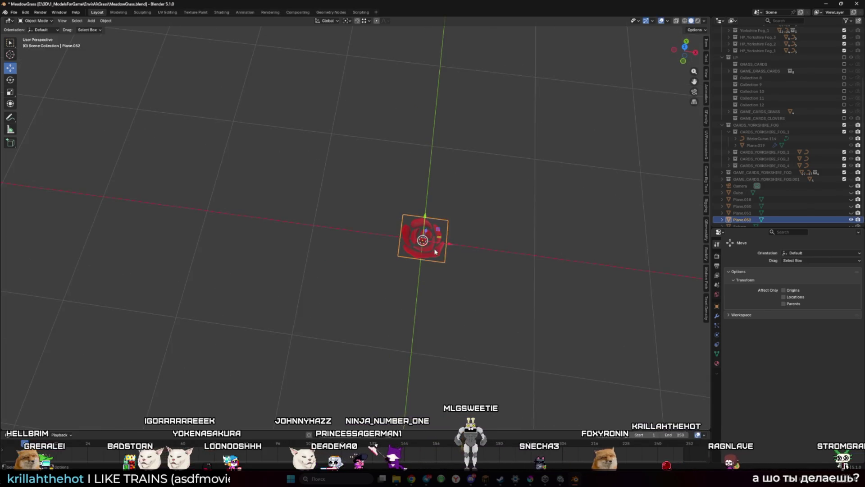
{"action": "key", "text": "ctrl+r"}
{"action": "left_click", "coordinate": [337, 225]}
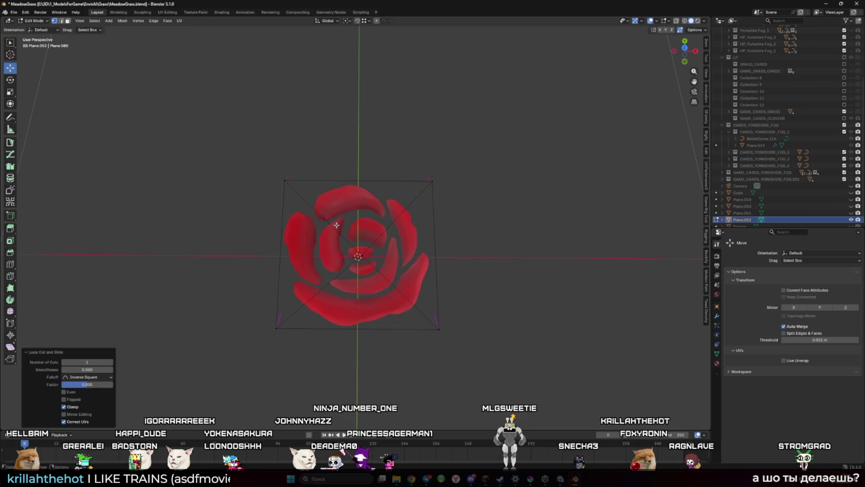
- Inset the plane's single face into an inner square
{"action": "left_click", "coordinate": [336, 225]}
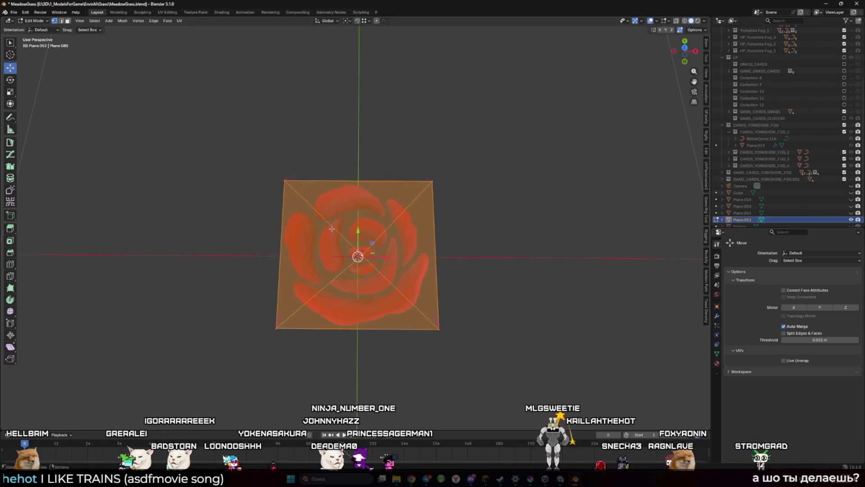
{"action": "key", "text": "i"}
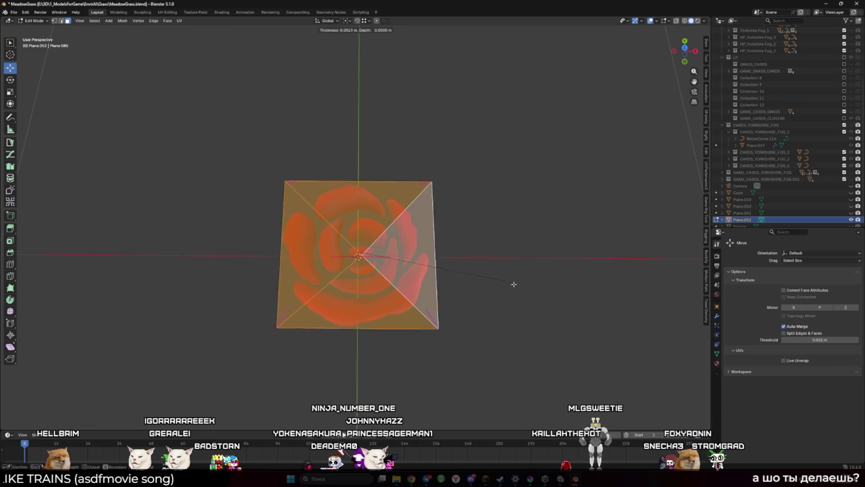
{"action": "left_click", "coordinate": [437, 279]}
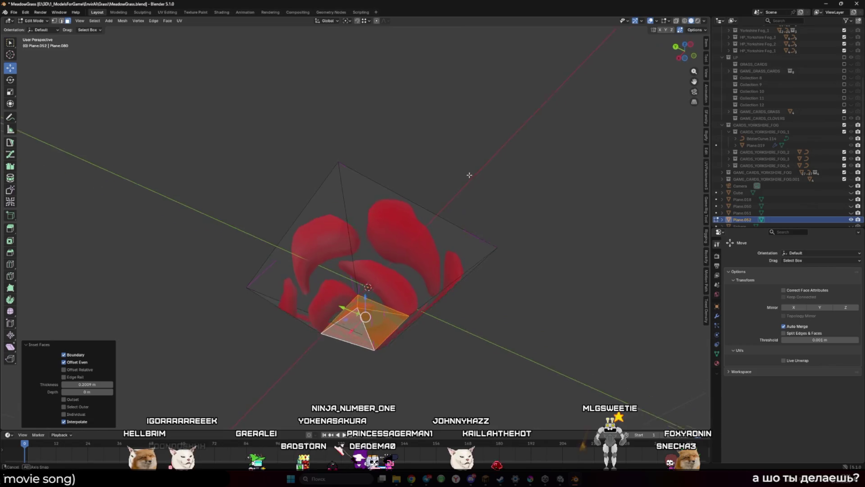
{"action": "key", "text": "ctrl+l"}
{"action": "key", "text": "ctrl+z"}
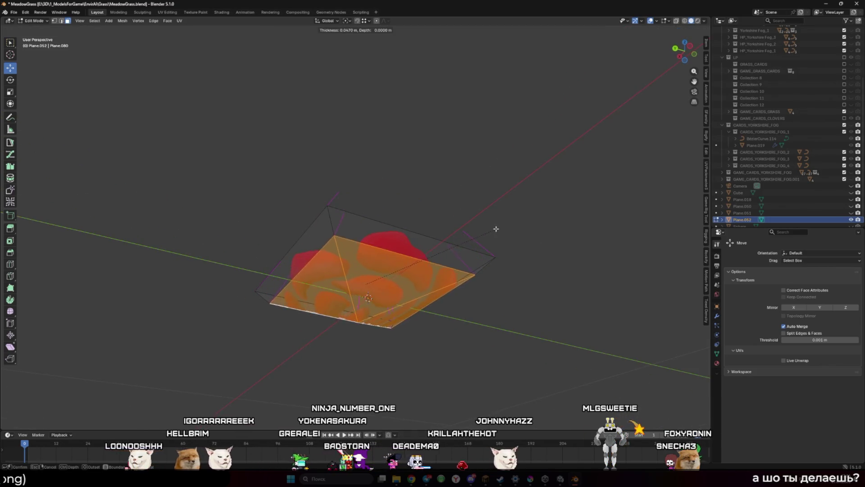
{"action": "mouse_move", "coordinate": [497, 232]}
{"action": "left_mouse_down"}
{"action": "mouse_move", "coordinate": [485, 294]}
{"action": "mouse_move", "coordinate": [410, 287]}
{"action": "left_mouse_up"}
{"action": "key", "text": "Escape"}
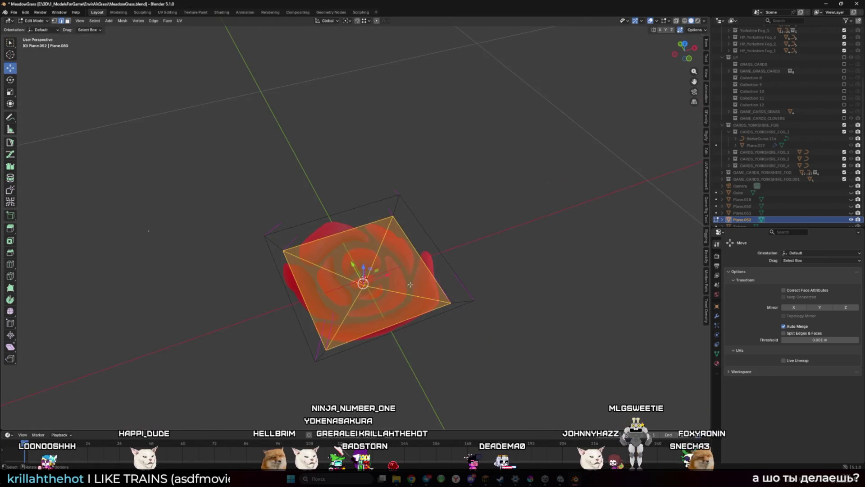
- Scale the right outer edge in along X to 0.733
{"action": "key", "text": "ctrl+z"}
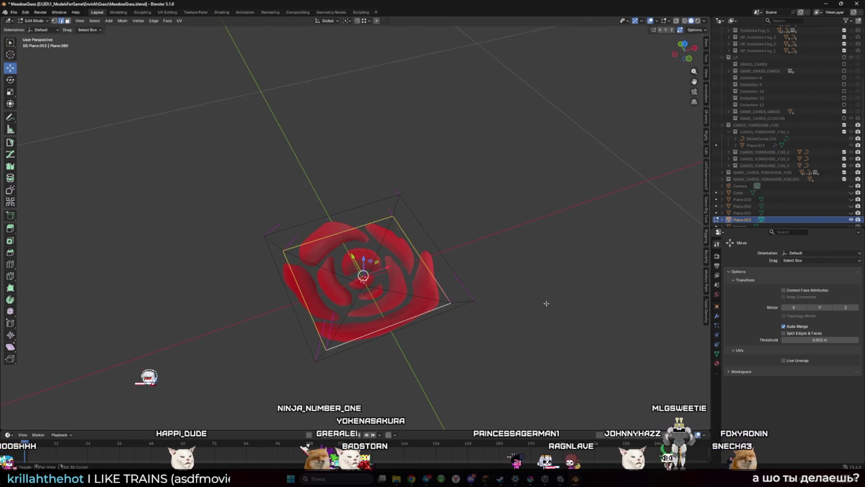
{"action": "key", "text": "s"}
{"action": "key", "text": "x"}
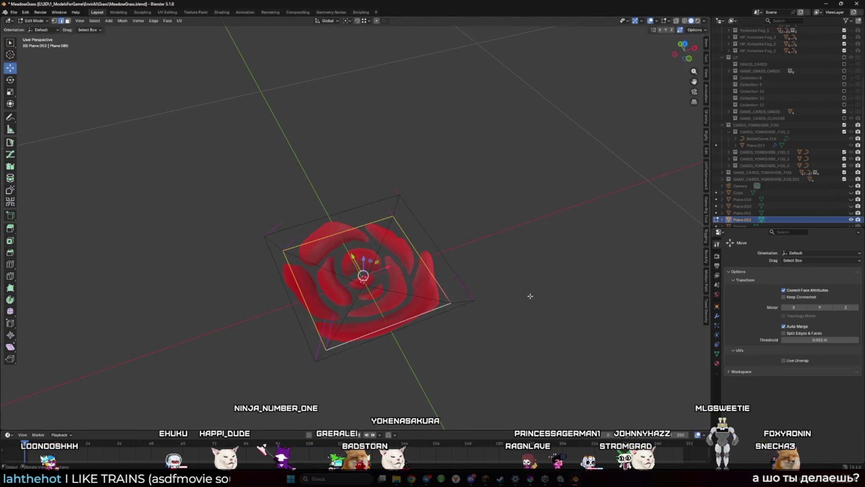
{"action": "left_click", "coordinate": [506, 296]}
{"action": "mouse_move", "coordinate": [479, 298]}
{"action": "left_mouse_down"}
{"action": "mouse_move", "coordinate": [445, 242]}
{"action": "mouse_move", "coordinate": [396, 292]}
{"action": "mouse_move", "coordinate": [408, 250]}
{"action": "left_mouse_up"}
- Reapply smooth shading to the rose card and return to Edit Mode
{"action": "key", "text": "Tab"}
{"action": "right_click", "coordinate": [398, 276]}
{"action": "left_click", "coordinate": [398, 273]}
{"action": "key", "text": "Tab"}
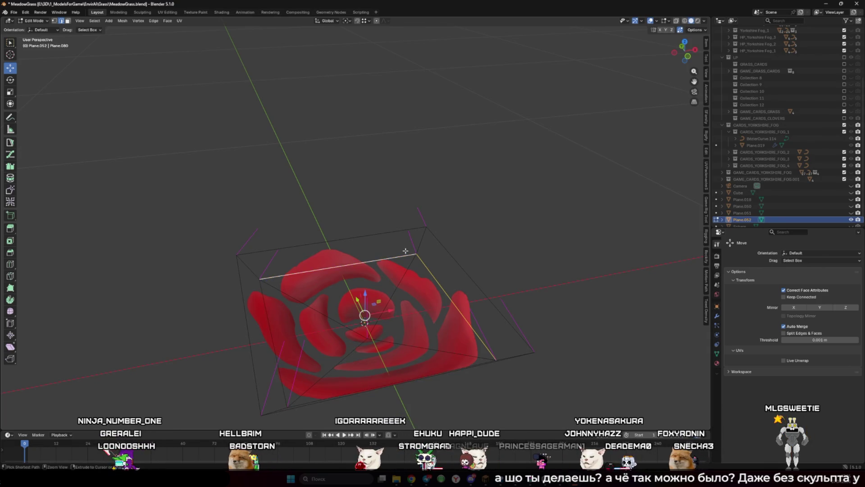
- Scale the whole mesh to 0.613, then undo back to full size
{"action": "key", "text": "a"}
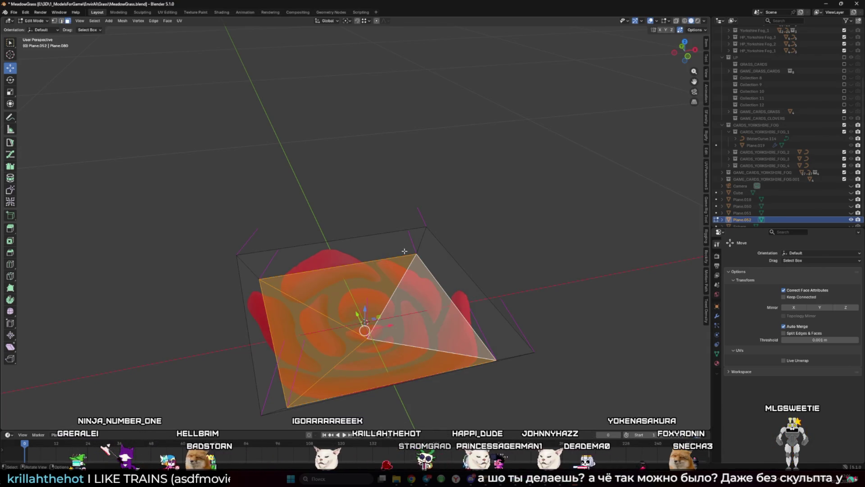
{"action": "key", "text": "s"}
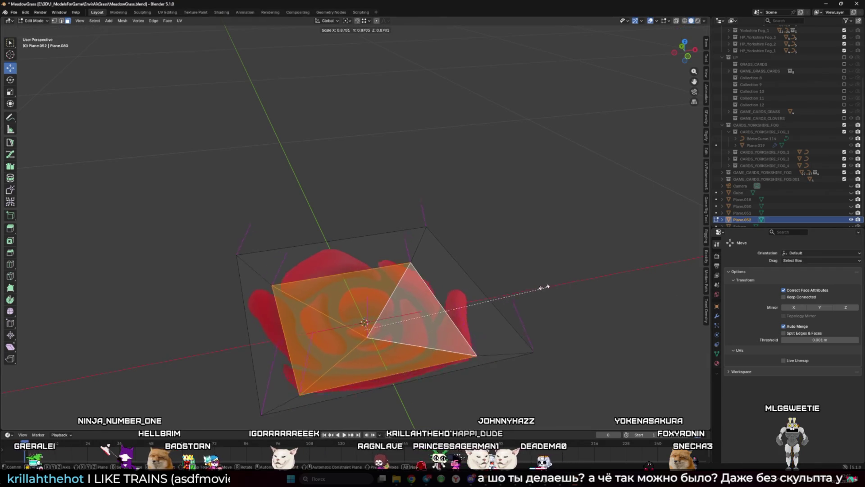
{"action": "left_click", "coordinate": [492, 290]}
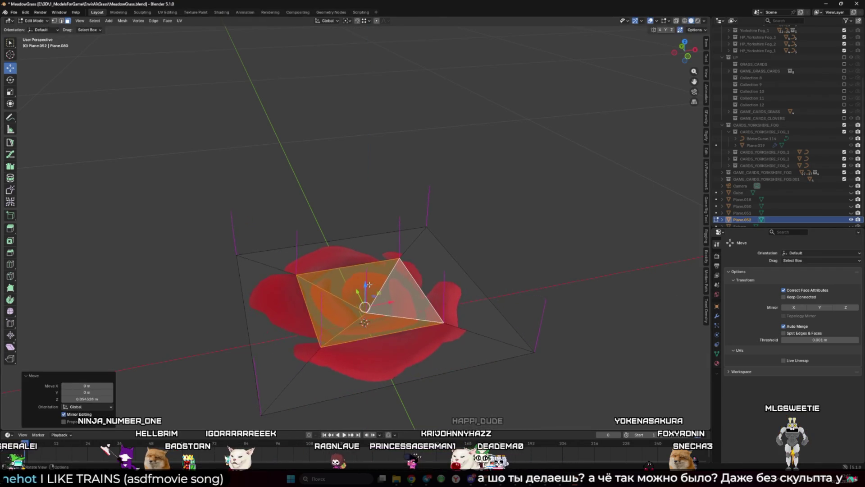
{"action": "key", "text": "Tab"}
{"action": "key", "text": "Tab"}
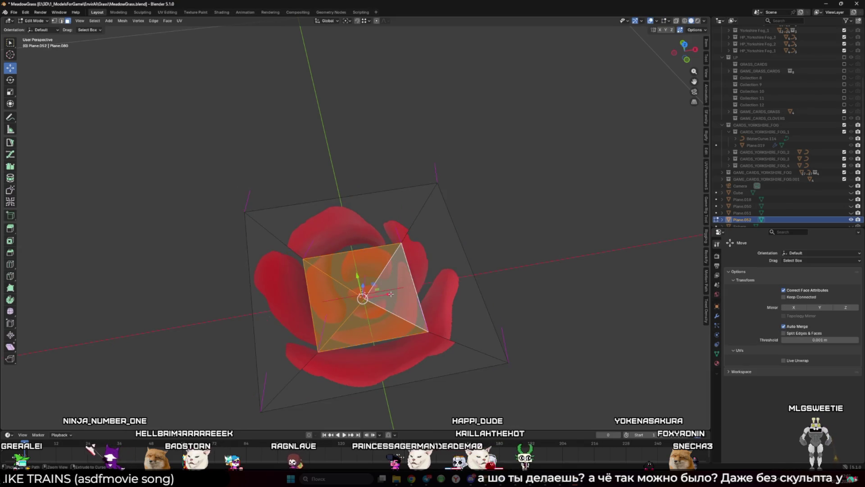
{"action": "key", "text": "ctrl+z"}
{"action": "key", "text": "ctrl+z"}
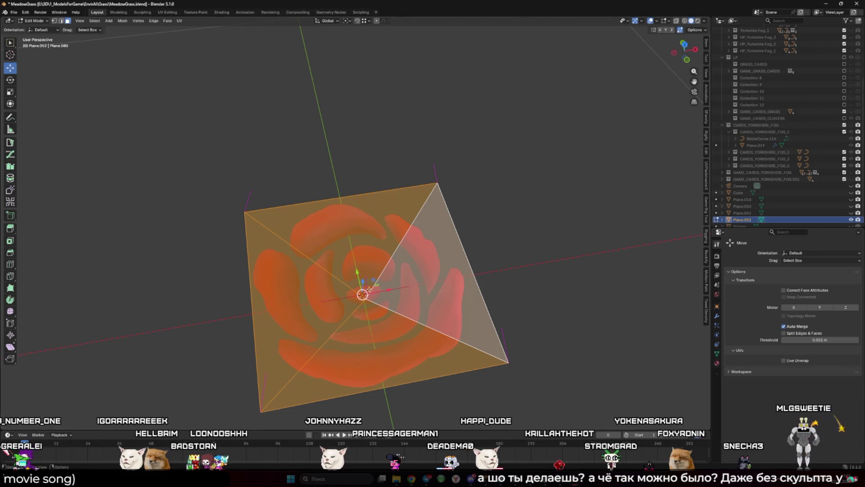
- Inset the faces again at 0.1035 m thickness, briefly hiding and unhiding them
{"action": "key", "text": "i"}
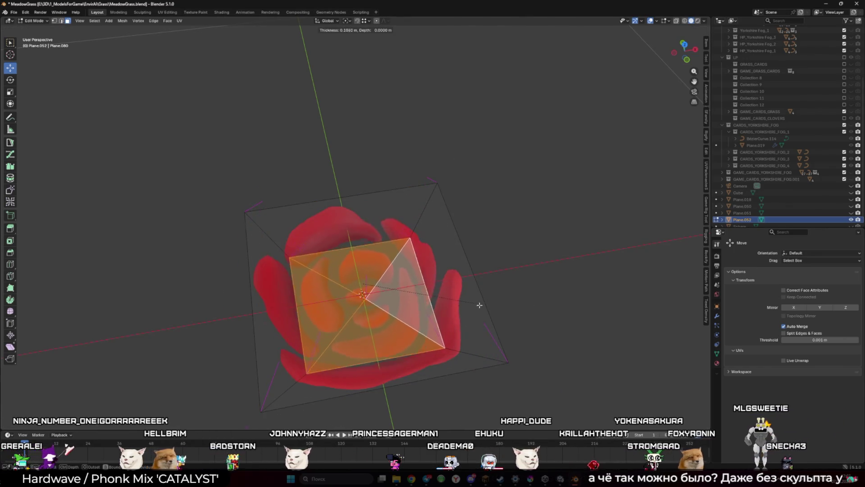
{"action": "left_click", "coordinate": [482, 305]}
{"action": "left_click_drag", "start_coordinate": [481, 305], "coordinate": [372, 324]}
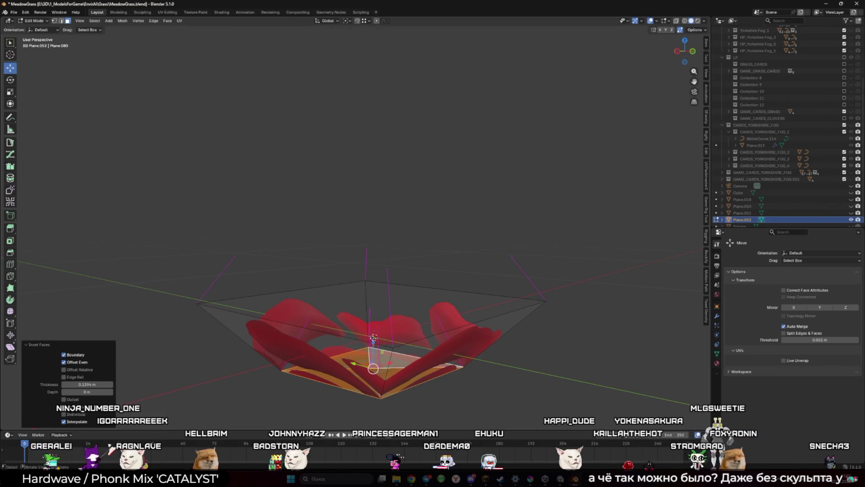
{"action": "key", "text": "KP_1"}
{"action": "key", "text": "KP_7"}
{"action": "key", "text": "h"}
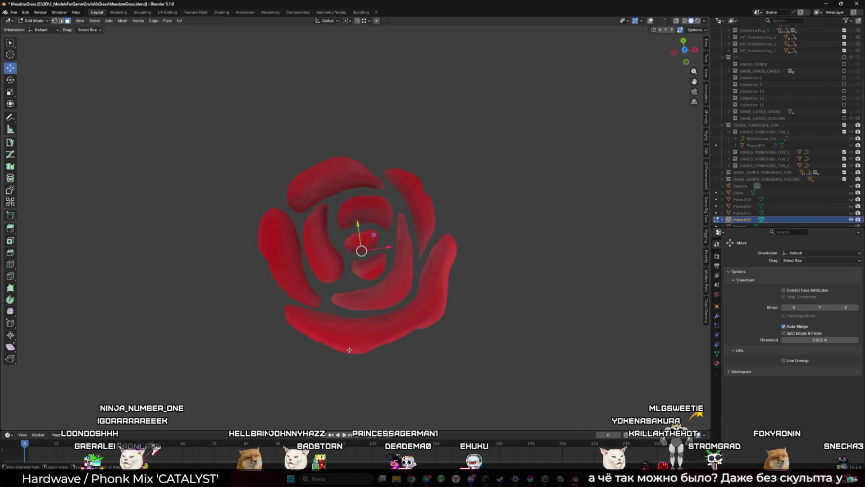
{"action": "key", "text": "alt+h"}
- Deselect the mesh and orbit to a low tilted view of the rose
{"action": "left_click", "coordinate": [542, 269]}
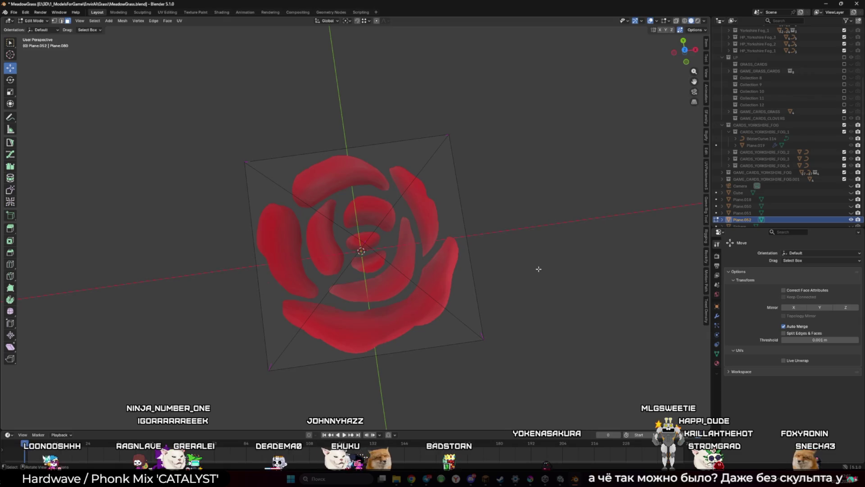
{"action": "mouse_move", "coordinate": [539, 269]}
{"action": "left_mouse_down"}
{"action": "mouse_move", "coordinate": [469, 270]}
{"action": "mouse_move", "coordinate": [454, 226]}
{"action": "mouse_move", "coordinate": [381, 245]}
{"action": "mouse_move", "coordinate": [339, 302]}
{"action": "mouse_move", "coordinate": [410, 242]}
{"action": "mouse_move", "coordinate": [417, 145]}
{"action": "left_mouse_up"}
{"action": "key", "text": "a"}
{"action": "key", "text": "ctrl+z"}
{"action": "left_click_drag", "start_coordinate": [485, 146], "coordinate": [397, 255]}
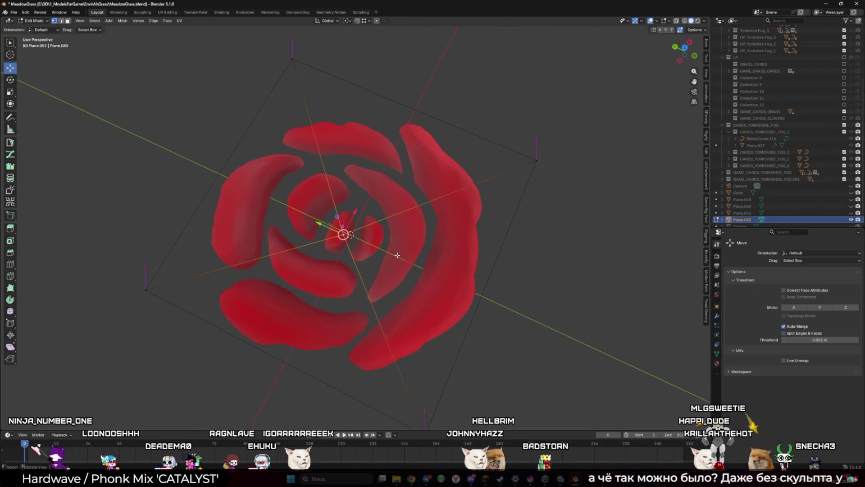
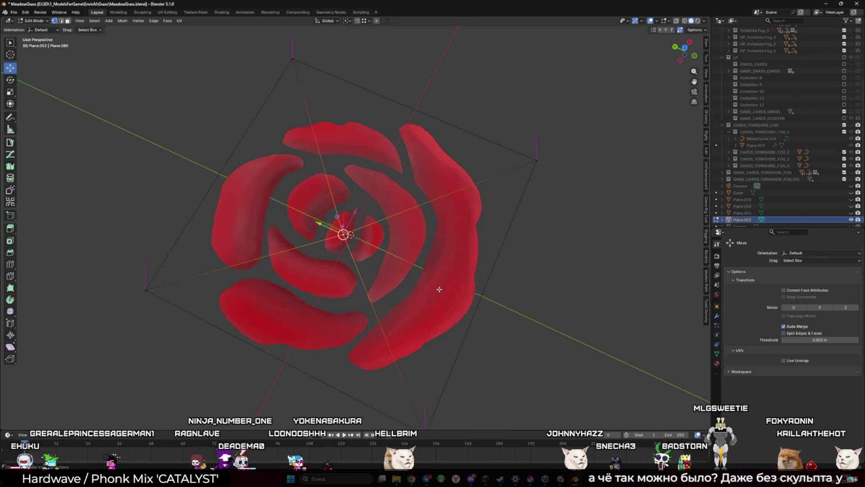
- Back in Object Mode, raise the rose card about 0.44 m along Z so it floats above the floor
{"action": "mouse_move", "coordinate": [319, 223]}
{"action": "left_mouse_down"}
{"action": "mouse_move", "coordinate": [318, 237]}
{"action": "mouse_move", "coordinate": [340, 243]}
{"action": "left_mouse_up"}
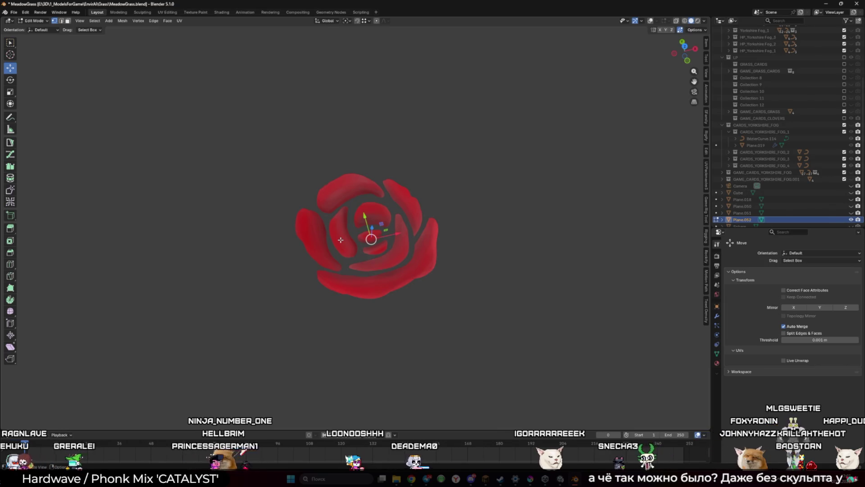
{"action": "mouse_move", "coordinate": [341, 240]}
{"action": "left_mouse_down"}
{"action": "mouse_move", "coordinate": [441, 253]}
{"action": "mouse_move", "coordinate": [420, 290]}
{"action": "mouse_move", "coordinate": [405, 286]}
{"action": "left_mouse_up"}
{"action": "key", "text": "Tab"}
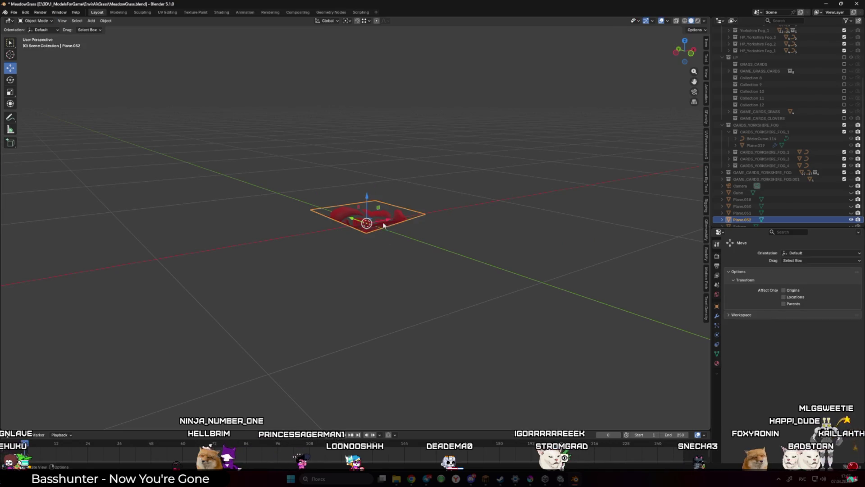
{"action": "key", "text": "g"}
{"action": "key", "text": "z"}
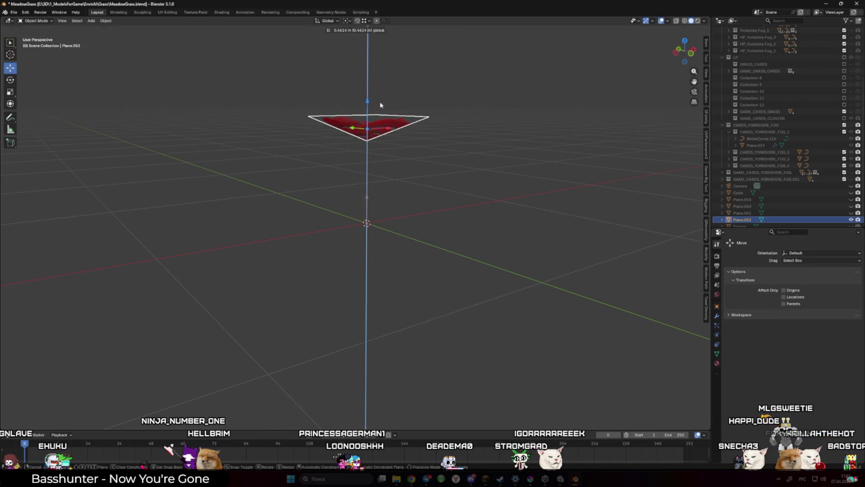
{"action": "left_click", "coordinate": [380, 105]}
{"action": "scroll", "coordinate": [418, 139], "scroll_direction": "down", "scroll_amount": 3}
{"action": "scroll", "coordinate": [754, 168], "scroll_direction": "up", "scroll_amount": 2}
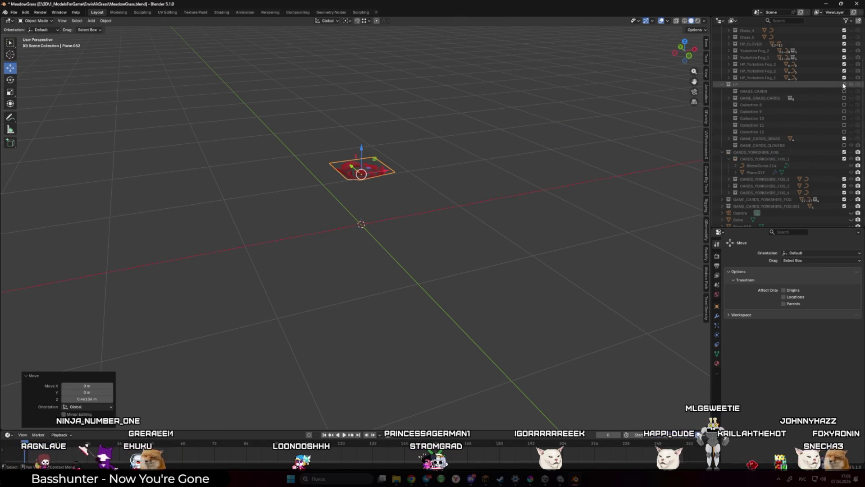
- Show GAME_CARDS_GRASS again and raise the rose card above it, tilted -43.9°
{"action": "left_click", "coordinate": [851, 139]}
{"action": "scroll", "coordinate": [405, 203], "scroll_direction": "up", "scroll_amount": 3}
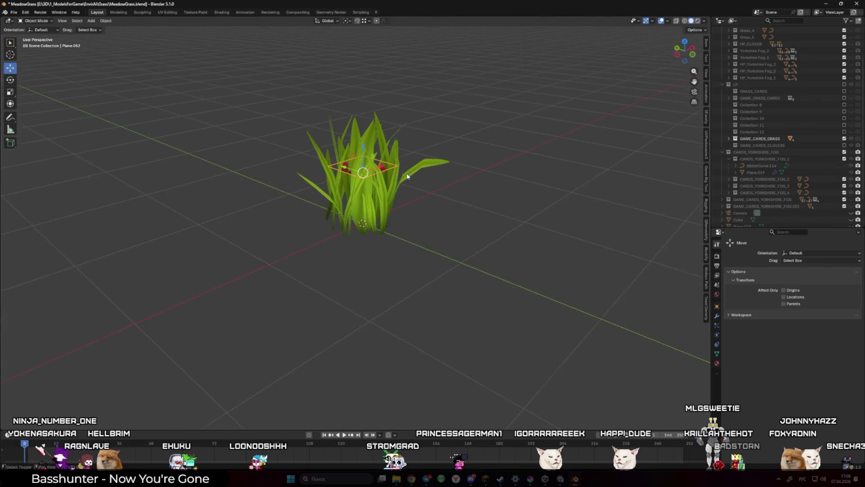
{"action": "key", "text": "g"}
{"action": "key", "text": "z"}
{"action": "left_click", "coordinate": [374, 139]}
{"action": "mouse_move", "coordinate": [374, 139]}
{"action": "left_mouse_down"}
{"action": "mouse_move", "coordinate": [481, 201]}
{"action": "mouse_move", "coordinate": [400, 164]}
{"action": "left_mouse_up"}
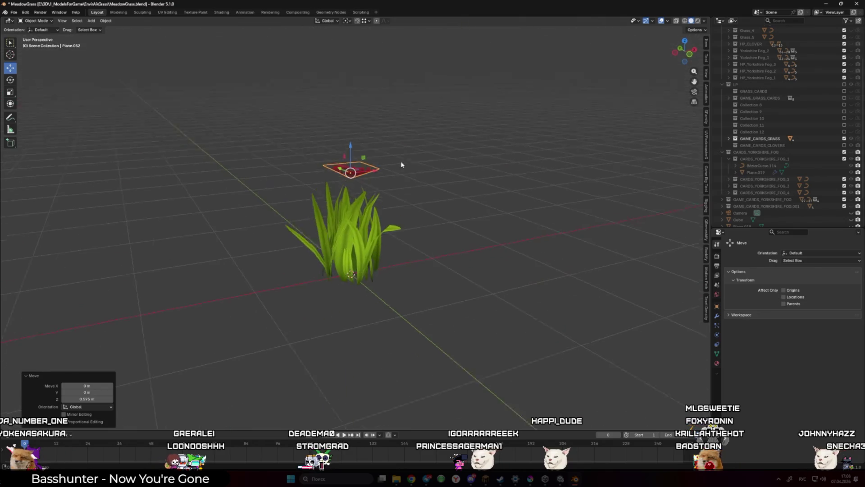
{"action": "left_click_drag", "start_coordinate": [434, 197], "coordinate": [461, 216]}
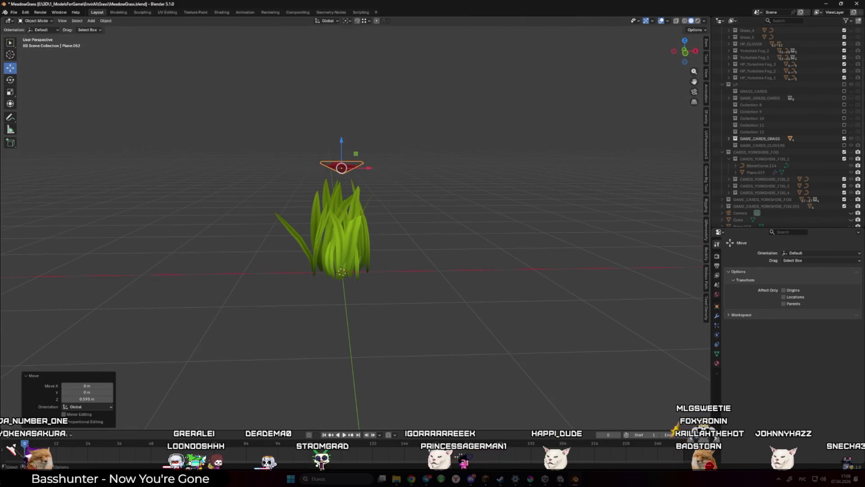
{"action": "left_click", "coordinate": [435, 132]}
{"action": "left_click", "coordinate": [342, 168]}
{"action": "scroll", "coordinate": [342, 168], "scroll_direction": "up", "scroll_amount": 3}
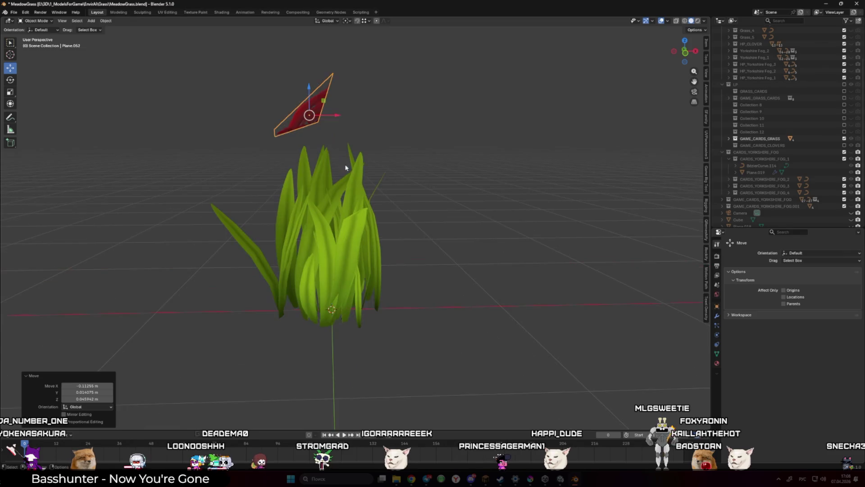
- Make an in-place duplicate of the rose card, Plane.053
{"action": "key", "text": "Tab"}
{"action": "key", "text": "Tab"}
{"action": "key", "text": "q"}
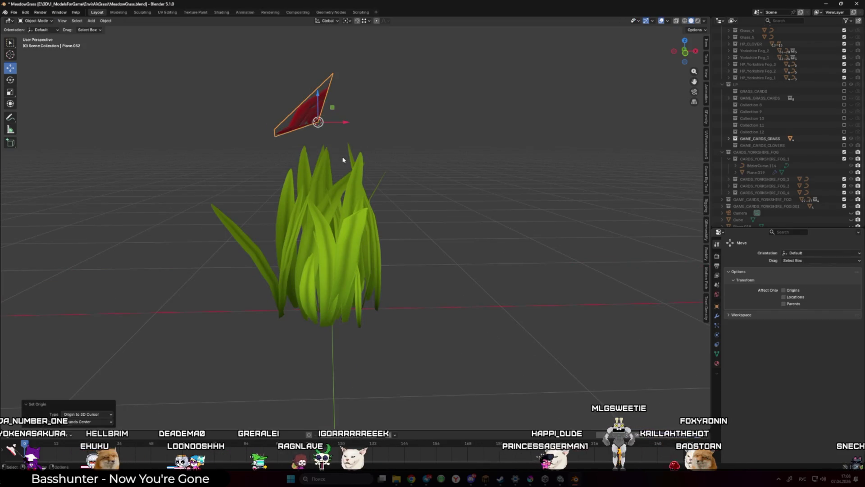
{"action": "left_click_drag", "start_coordinate": [342, 160], "coordinate": [344, 180]}
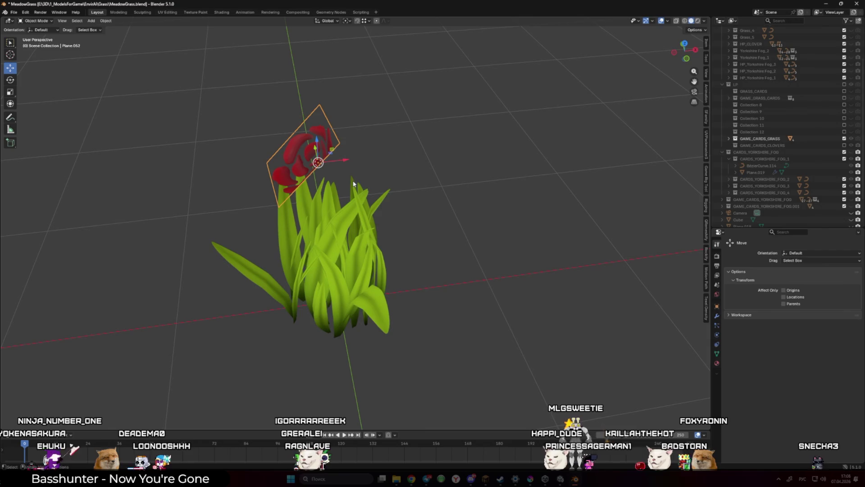
{"action": "key", "text": "shift+d"}
{"action": "right_click", "coordinate": [361, 188]}
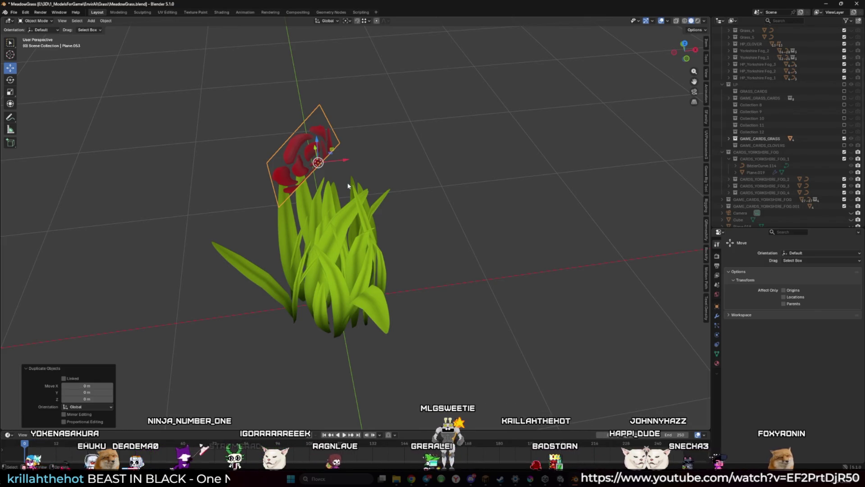
- Switch the transform orientation to Local
{"action": "right_click", "coordinate": [319, 199]}
{"action": "left_click_drag", "start_coordinate": [191, 174], "coordinate": [340, 26]}
{"action": "left_click", "coordinate": [328, 20]}
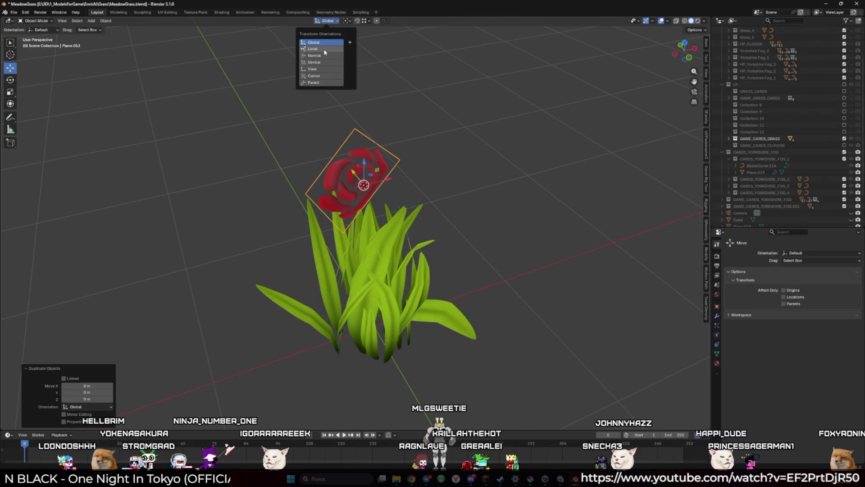
{"action": "left_click", "coordinate": [323, 49]}
{"action": "mouse_move", "coordinate": [396, 122]}
{"action": "left_mouse_down"}
{"action": "mouse_move", "coordinate": [477, 180]}
{"action": "mouse_move", "coordinate": [522, 197]}
{"action": "mouse_move", "coordinate": [531, 165]}
{"action": "mouse_move", "coordinate": [525, 253]}
{"action": "mouse_move", "coordinate": [526, 238]}
{"action": "mouse_move", "coordinate": [539, 229]}
{"action": "left_mouse_up"}
- Trackball-tilt the copied rose card and shrink it to 0.747
{"action": "key", "text": "g"}
{"action": "key", "text": "r"}
{"action": "left_click", "coordinate": [462, 220]}
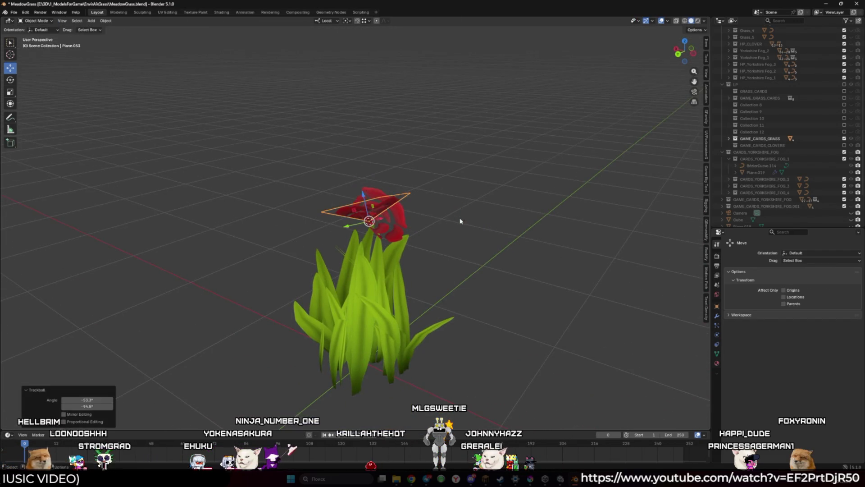
{"action": "left_click_drag", "start_coordinate": [461, 220], "coordinate": [464, 216]}
{"action": "key", "text": "g"}
{"action": "key", "text": "s"}
{"action": "left_click", "coordinate": [405, 245]}
{"action": "scroll", "coordinate": [450, 247], "scroll_direction": "down", "scroll_amount": 3}
- Rotate the copy 13.5° and give it a final trackball tilt of (-6.5°, 11.5°)
{"action": "key", "text": "r"}
{"action": "left_click", "coordinate": [459, 248]}
{"action": "mouse_move", "coordinate": [460, 248]}
{"action": "left_mouse_down"}
{"action": "mouse_move", "coordinate": [400, 270]}
{"action": "mouse_move", "coordinate": [385, 257]}
{"action": "left_mouse_up"}
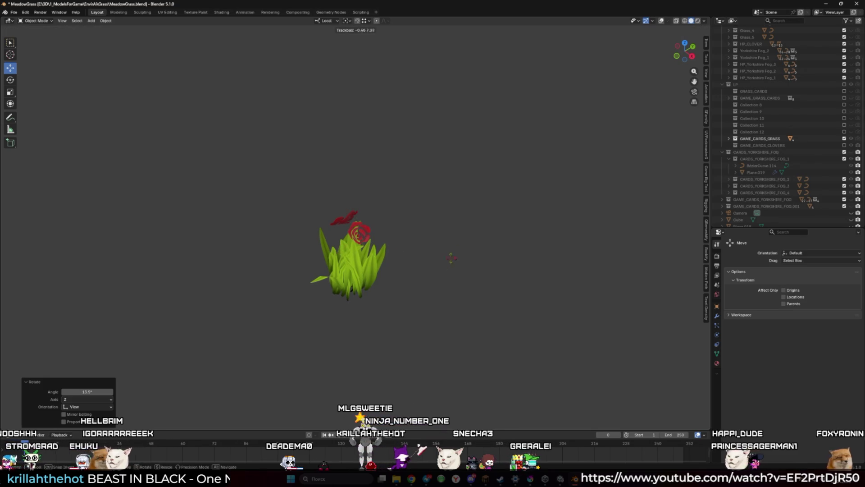
{"action": "left_click", "coordinate": [514, 172]}
{"action": "mouse_move", "coordinate": [514, 172]}
{"action": "left_mouse_down"}
{"action": "mouse_move", "coordinate": [392, 214]}
{"action": "mouse_move", "coordinate": [352, 203]}
{"action": "left_mouse_up"}
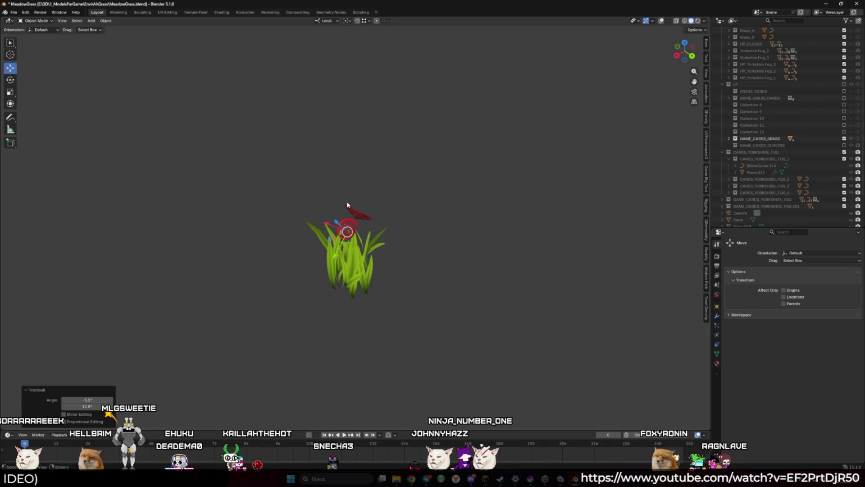
{"action": "left_click_drag", "start_coordinate": [349, 217], "coordinate": [376, 219]}
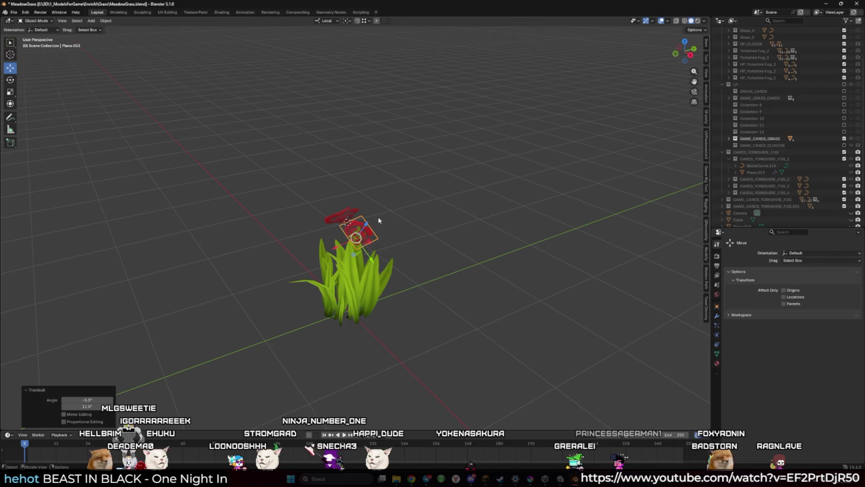
- Rotate the rose card about Z and reposition it over the grass
{"action": "scroll", "coordinate": [392, 216], "scroll_direction": "up", "scroll_amount": 3}
{"action": "scroll", "coordinate": [392, 207], "scroll_direction": "down", "scroll_amount": 4}
{"action": "mouse_move", "coordinate": [393, 206]}
{"action": "left_mouse_down"}
{"action": "mouse_move", "coordinate": [400, 222]}
{"action": "mouse_move", "coordinate": [443, 237]}
{"action": "mouse_move", "coordinate": [448, 214]}
{"action": "mouse_move", "coordinate": [394, 266]}
{"action": "mouse_move", "coordinate": [446, 276]}
{"action": "mouse_move", "coordinate": [423, 284]}
{"action": "left_mouse_up"}
{"action": "key", "text": "r"}
{"action": "key", "text": "z"}
{"action": "key", "text": "g"}
{"action": "left_click", "coordinate": [444, 237]}
{"action": "mouse_move", "coordinate": [444, 237]}
{"action": "left_mouse_down"}
{"action": "mouse_move", "coordinate": [341, 245]}
{"action": "mouse_move", "coordinate": [400, 218]}
{"action": "mouse_move", "coordinate": [445, 251]}
{"action": "left_mouse_up"}
- Scale the card to 0.947, rotate it -129°, and trackball-tilt it
{"action": "key", "text": "s"}
{"action": "left_click", "coordinate": [456, 276]}
{"action": "key", "text": "r"}
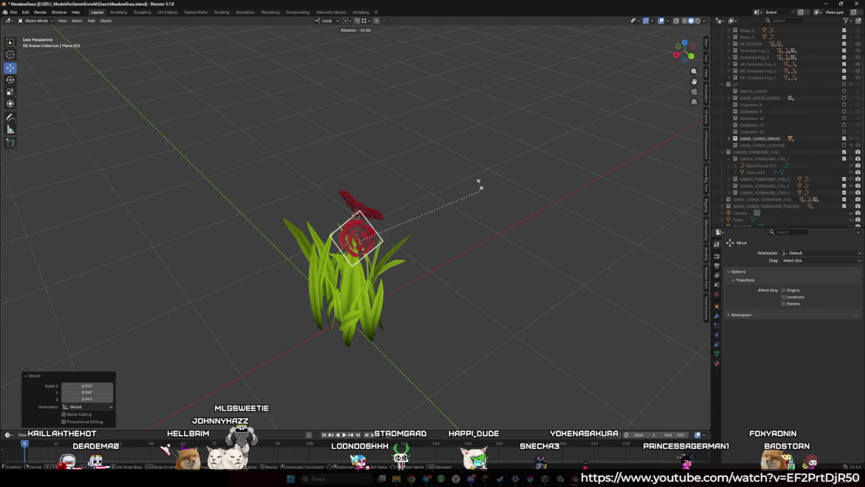
{"action": "left_click", "coordinate": [333, 155]}
{"action": "key", "text": "r"}
{"action": "key", "text": "r"}
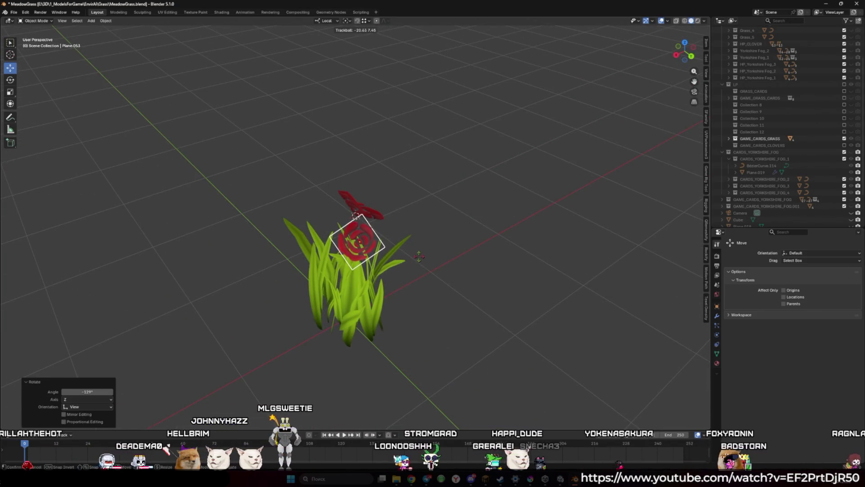
{"action": "left_click", "coordinate": [419, 256]}
{"action": "left_click_drag", "start_coordinate": [419, 256], "coordinate": [462, 269]}
- Duplicate the card as Plane.054, moving and tilting it into a third position
{"action": "key", "text": "shift+d"}
{"action": "right_click", "coordinate": [416, 270]}
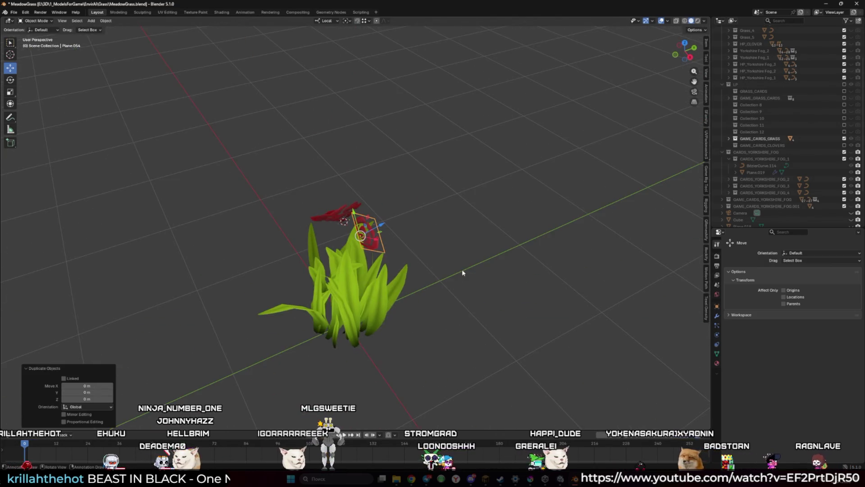
{"action": "mouse_move", "coordinate": [360, 236]}
{"action": "left_mouse_down"}
{"action": "mouse_move", "coordinate": [332, 246]}
{"action": "mouse_move", "coordinate": [386, 263]}
{"action": "mouse_move", "coordinate": [421, 259]}
{"action": "mouse_move", "coordinate": [396, 246]}
{"action": "mouse_move", "coordinate": [405, 272]}
{"action": "mouse_move", "coordinate": [423, 264]}
{"action": "mouse_move", "coordinate": [383, 232]}
{"action": "mouse_move", "coordinate": [425, 251]}
{"action": "left_mouse_up"}
{"action": "key", "text": "r"}
{"action": "key", "text": "r"}
{"action": "key", "text": "Return"}
- Select the three rose cards and hide the GAME_CARDS_GRASS collection
{"action": "left_click", "coordinate": [378, 217]}
{"action": "left_click", "coordinate": [368, 284]}
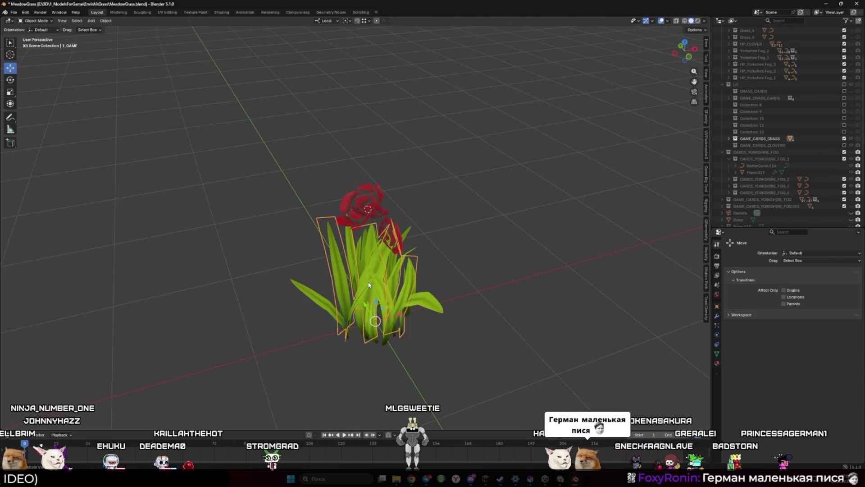
{"action": "left_click", "coordinate": [387, 235]}
{"action": "left_click_drag", "start_coordinate": [387, 235], "coordinate": [350, 245]}
{"action": "left_click", "coordinate": [356, 208]}
{"action": "left_click", "coordinate": [343, 245], "text": "shift"}
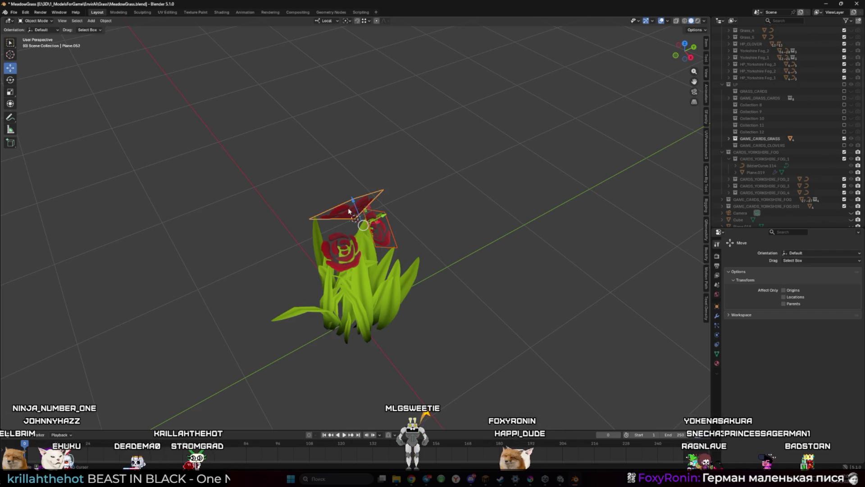
{"action": "left_click", "coordinate": [343, 246], "text": "shift"}
{"action": "left_click", "coordinate": [381, 223], "text": "shift"}
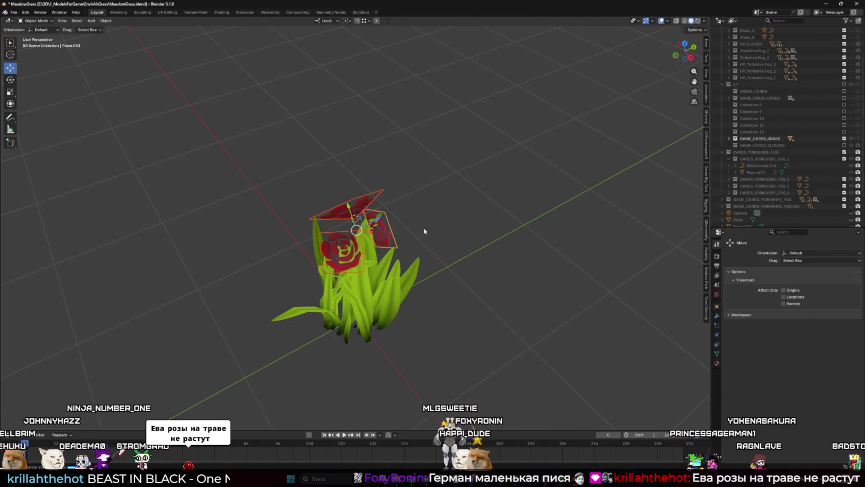
{"action": "left_click", "coordinate": [844, 139]}
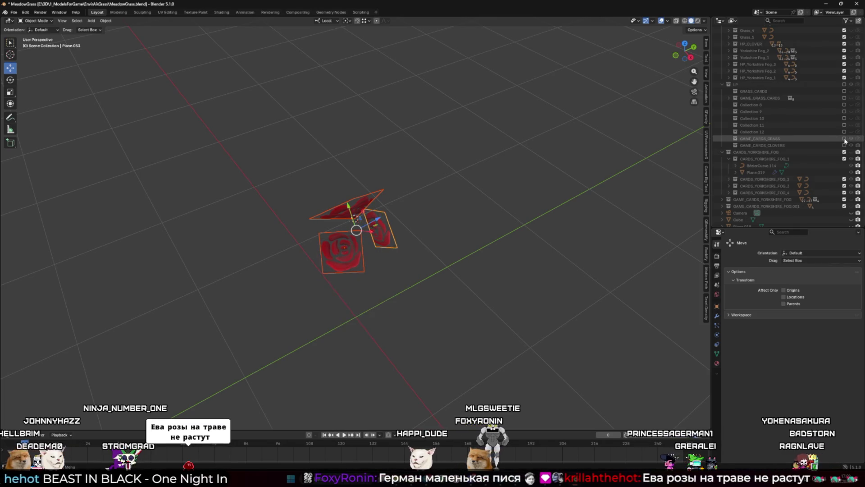
- Deselect the roses, save MeadowGrass.blend, then box-select the rose planes
{"action": "left_click", "coordinate": [489, 291]}
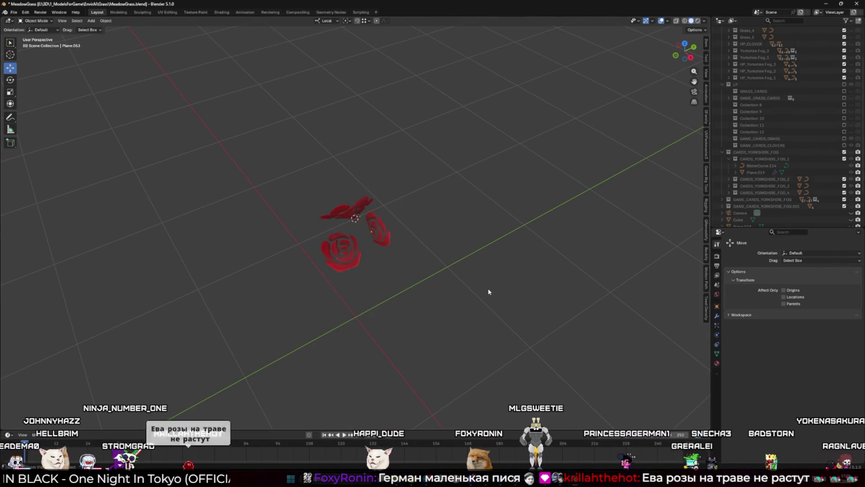
{"action": "key", "text": "ctrl+s"}
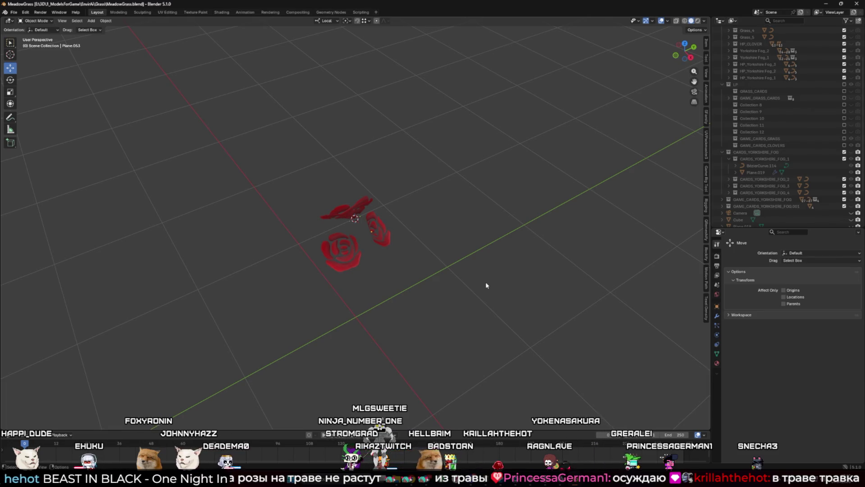
{"action": "left_click_drag", "start_coordinate": [299, 190], "coordinate": [405, 290]}
- Switch to Global orientation and raise the rose planes 0.22877 m along Z
{"action": "key", "text": "KP_Decimal"}
{"action": "left_click", "coordinate": [358, 240]}
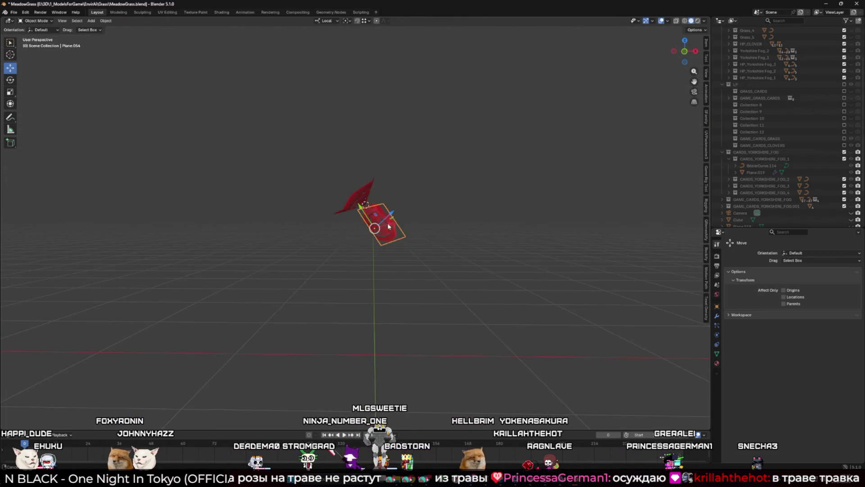
{"action": "left_click", "coordinate": [345, 200], "text": "shift"}
{"action": "left_click", "coordinate": [327, 20]}
{"action": "left_click", "coordinate": [322, 42]}
{"action": "left_click_drag", "start_coordinate": [364, 205], "coordinate": [363, 175]}
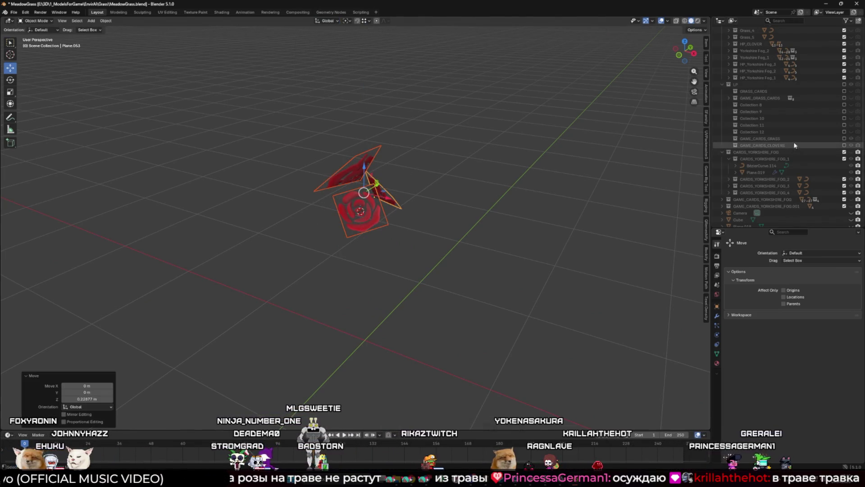
- Show the GAME_CARDS_GRASS clump beneath the roses and view it from above
{"action": "left_click", "coordinate": [844, 138]}
{"action": "scroll", "coordinate": [576, 258], "scroll_direction": "down", "scroll_amount": 3}
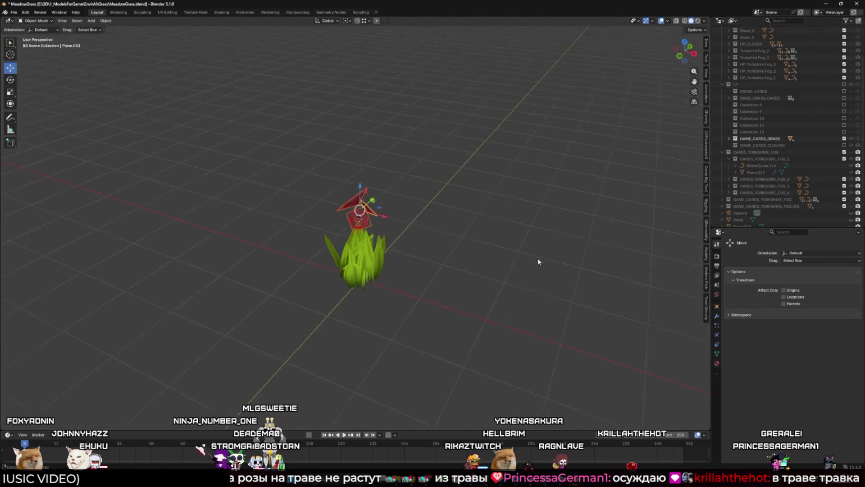
{"action": "scroll", "coordinate": [577, 258], "scroll_direction": "up", "scroll_amount": 3}
{"action": "mouse_move", "coordinate": [487, 234]}
{"action": "left_mouse_down"}
{"action": "mouse_move", "coordinate": [531, 209]}
{"action": "mouse_move", "coordinate": [416, 222]}
{"action": "mouse_move", "coordinate": [390, 252]}
{"action": "mouse_move", "coordinate": [476, 186]}
{"action": "mouse_move", "coordinate": [545, 201]}
{"action": "mouse_move", "coordinate": [545, 259]}
{"action": "mouse_move", "coordinate": [467, 304]}
{"action": "mouse_move", "coordinate": [433, 233]}
{"action": "mouse_move", "coordinate": [466, 242]}
{"action": "left_mouse_up"}
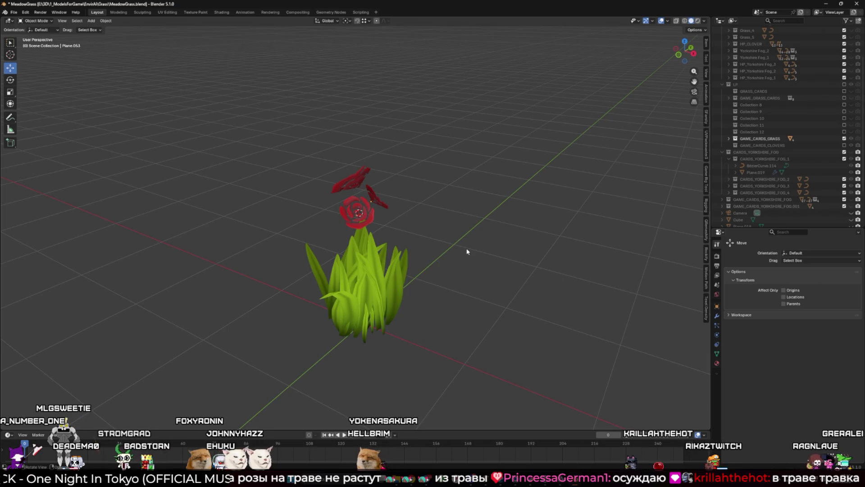
{"action": "scroll", "coordinate": [467, 252], "scroll_direction": "down", "scroll_amount": 4}
{"action": "mouse_move", "coordinate": [467, 252]}
{"action": "left_mouse_down"}
{"action": "mouse_move", "coordinate": [465, 262]}
{"action": "mouse_move", "coordinate": [562, 270]}
{"action": "mouse_move", "coordinate": [585, 285]}
{"action": "mouse_move", "coordinate": [467, 273]}
{"action": "left_mouse_up"}
- In Unity, widen the Gemini_GrassTest VFX graph panel and zoom into it
{"action": "mouse_move", "coordinate": [580, 471]}
{"action": "left_click", "coordinate": [545, 444]}
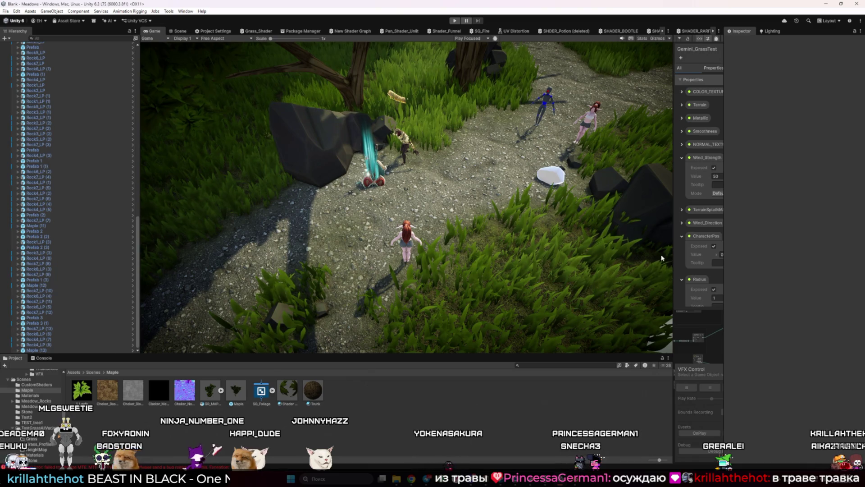
{"action": "left_click_drag", "start_coordinate": [674, 259], "coordinate": [366, 260]}
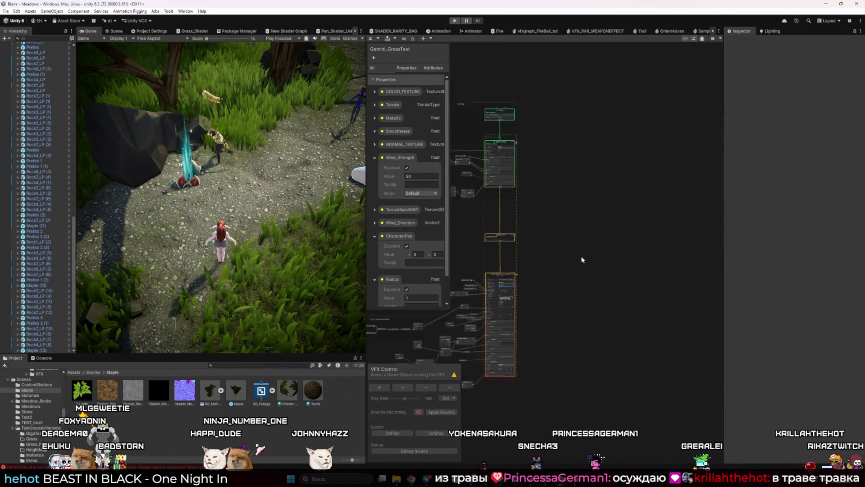
{"action": "scroll", "coordinate": [618, 242], "scroll_direction": "up", "scroll_amount": 5}
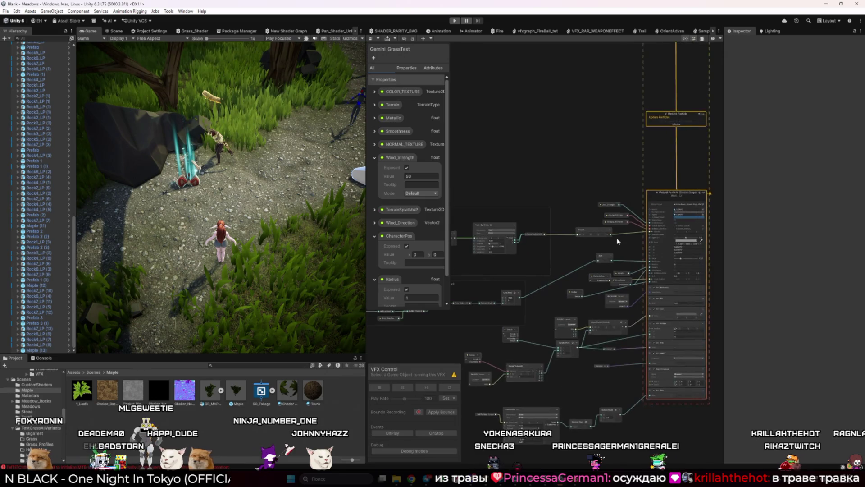
{"action": "scroll", "coordinate": [617, 241], "scroll_direction": "up", "scroll_amount": 2}
{"action": "scroll", "coordinate": [560, 253], "scroll_direction": "up", "scroll_amount": 2}
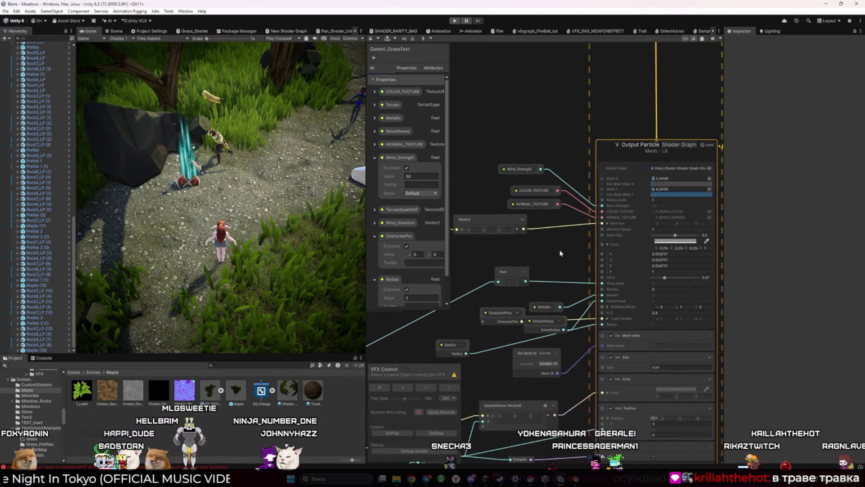
{"action": "scroll", "coordinate": [561, 253], "scroll_direction": "down", "scroll_amount": 3}
{"action": "scroll", "coordinate": [564, 270], "scroll_direction": "up", "scroll_amount": 3}
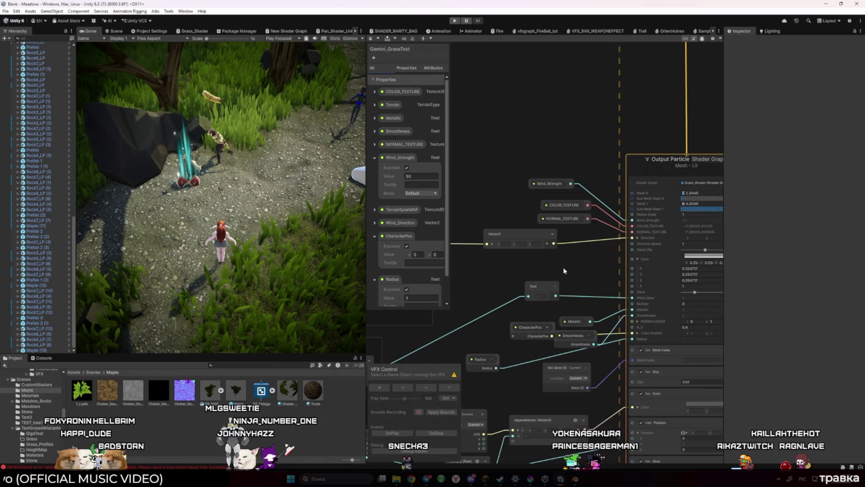
- Try a larger NORMALGRASS y value, revert it to 1, and open the Grass_Shader graph
{"action": "mouse_move", "coordinate": [595, 280]}
{"action": "left_mouse_down"}
{"action": "mouse_move", "coordinate": [572, 200]}
{"action": "mouse_move", "coordinate": [561, 196]}
{"action": "left_mouse_up"}
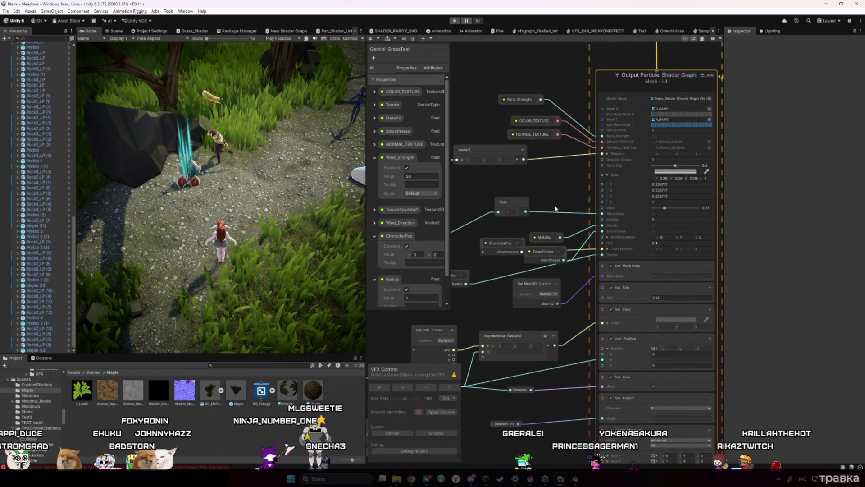
{"action": "scroll", "coordinate": [535, 227], "scroll_direction": "up", "scroll_amount": 1}
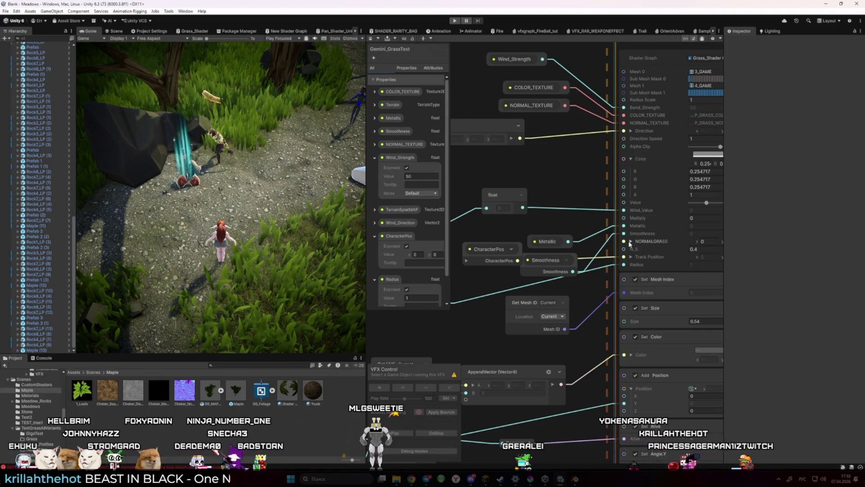
{"action": "scroll", "coordinate": [655, 246], "scroll_direction": "down", "scroll_amount": 1}
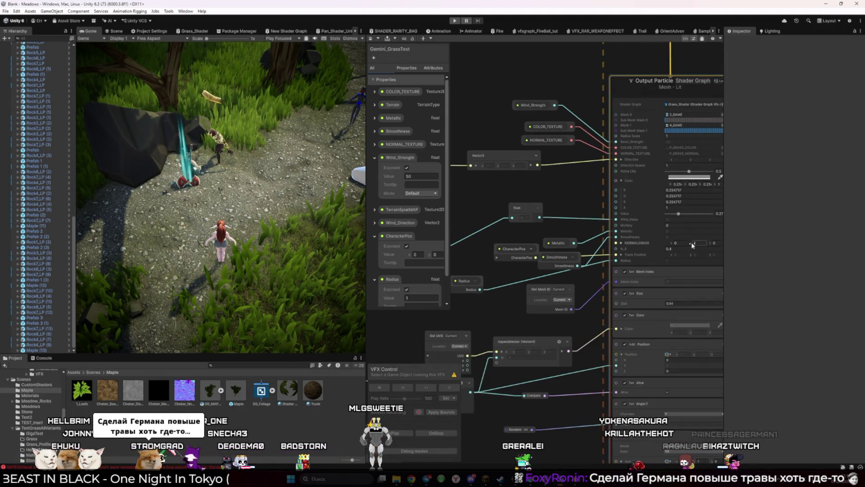
{"action": "left_click_drag", "start_coordinate": [693, 245], "coordinate": [776, 253]}
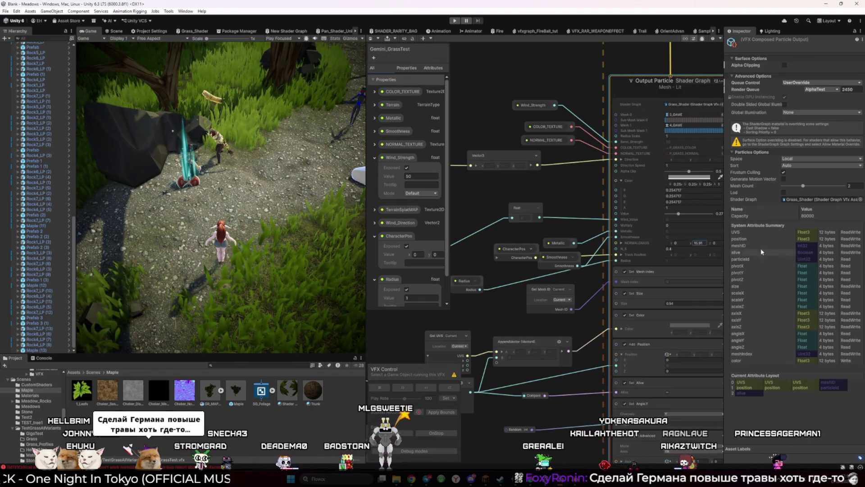
{"action": "key", "text": "ctrl+z"}
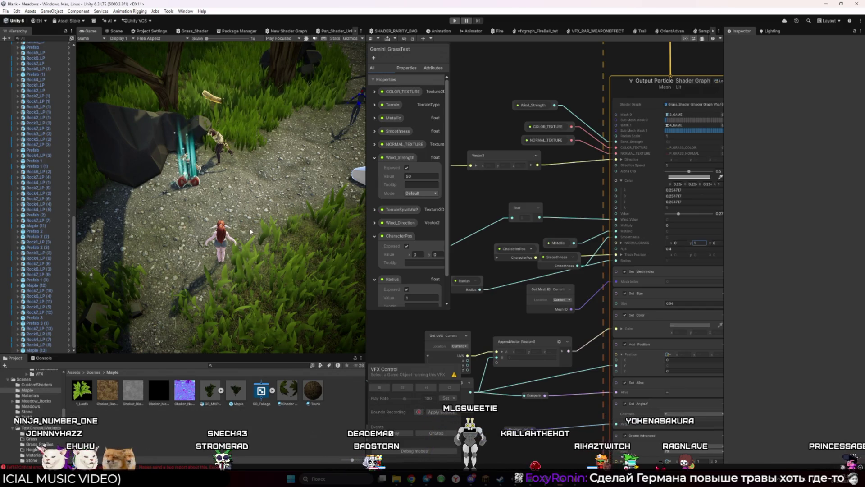
{"action": "left_click", "coordinate": [683, 105]}
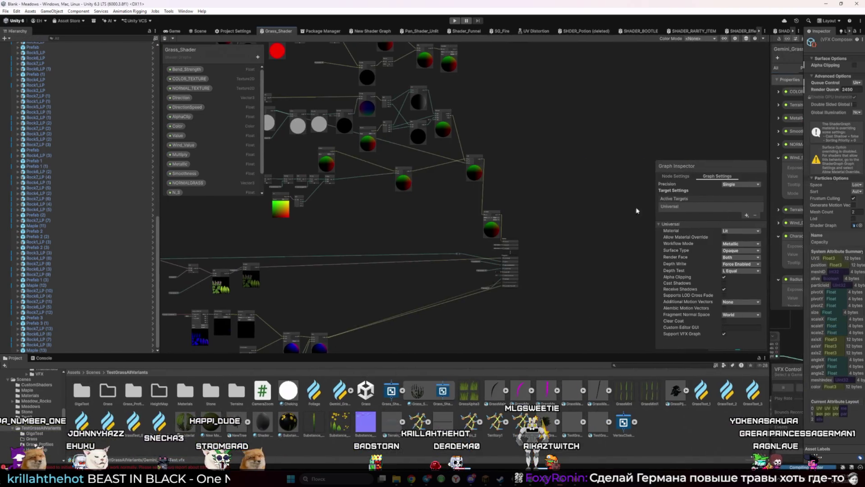
- Inspect the Grass_Shader's Metallic property and normal blend nodes, then return to the Game view
{"action": "scroll", "coordinate": [512, 121], "scroll_direction": "up", "scroll_amount": 5}
{"action": "scroll", "coordinate": [512, 121], "scroll_direction": "up", "scroll_amount": 3}
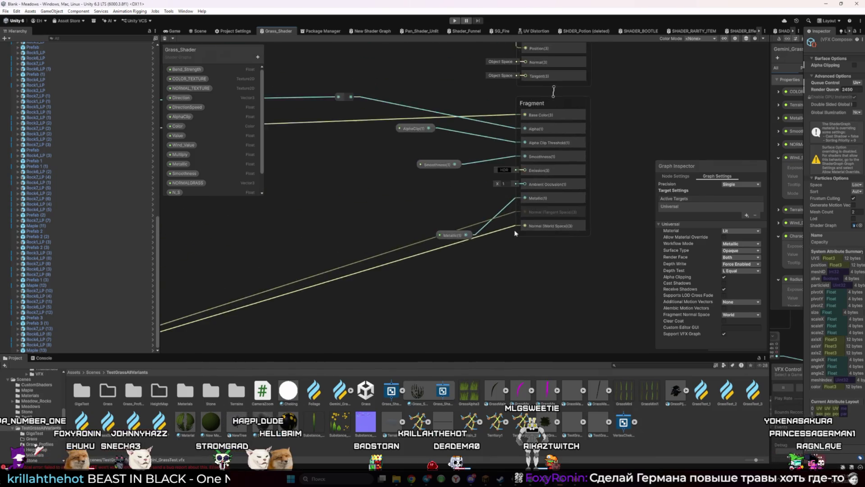
{"action": "left_click", "coordinate": [429, 237]}
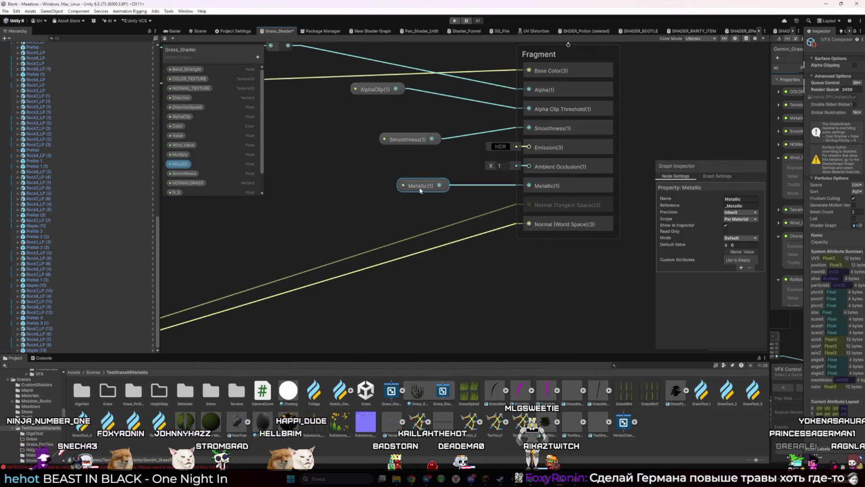
{"action": "scroll", "coordinate": [377, 216], "scroll_direction": "down", "scroll_amount": 3}
{"action": "scroll", "coordinate": [386, 180], "scroll_direction": "up", "scroll_amount": 2}
{"action": "left_click_drag", "start_coordinate": [386, 180], "coordinate": [614, 169]}
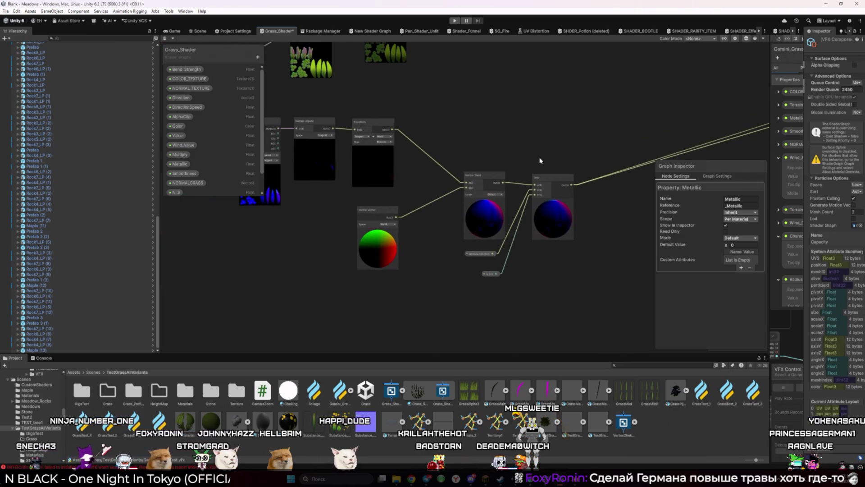
{"action": "scroll", "coordinate": [541, 160], "scroll_direction": "down", "scroll_amount": 2}
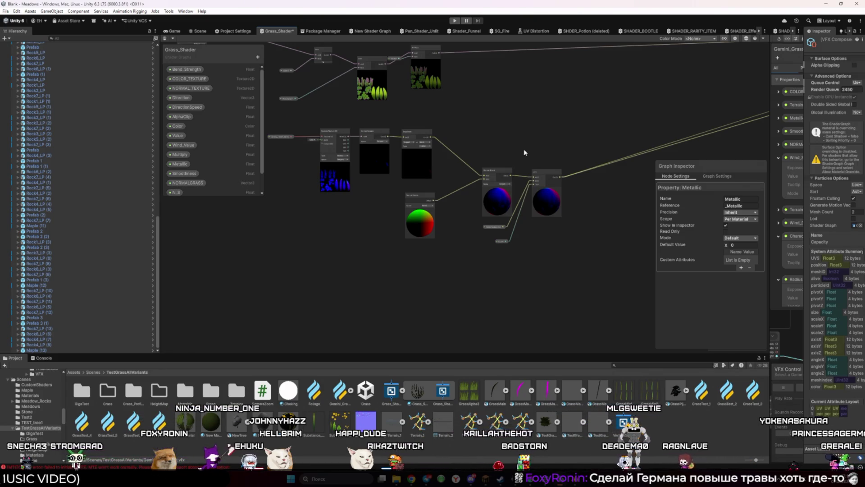
{"action": "scroll", "coordinate": [537, 248], "scroll_direction": "up", "scroll_amount": 2}
{"action": "scroll", "coordinate": [477, 225], "scroll_direction": "up", "scroll_amount": 2}
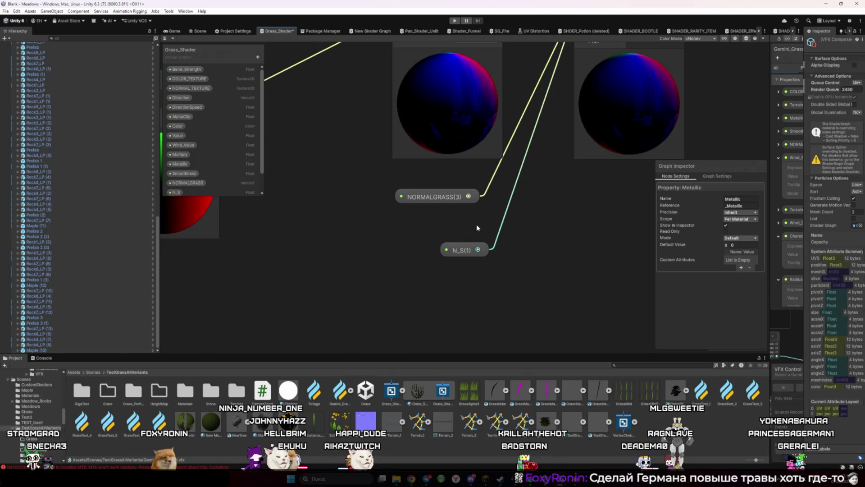
{"action": "scroll", "coordinate": [477, 228], "scroll_direction": "down", "scroll_amount": 2}
{"action": "scroll", "coordinate": [478, 227], "scroll_direction": "down", "scroll_amount": 2}
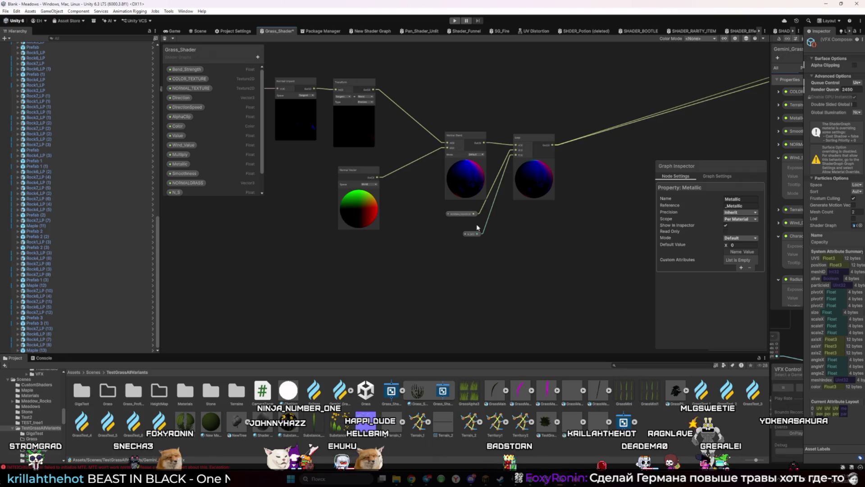
{"action": "left_click", "coordinate": [173, 30]}
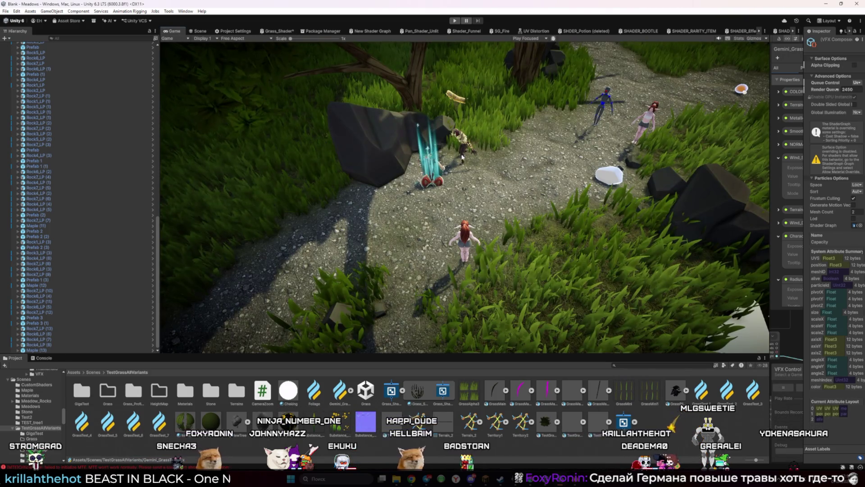
- Enter Play mode and walk the character forward into the tall grass
{"action": "left_click", "coordinate": [196, 31]}
{"action": "key", "text": "ctrl+p"}
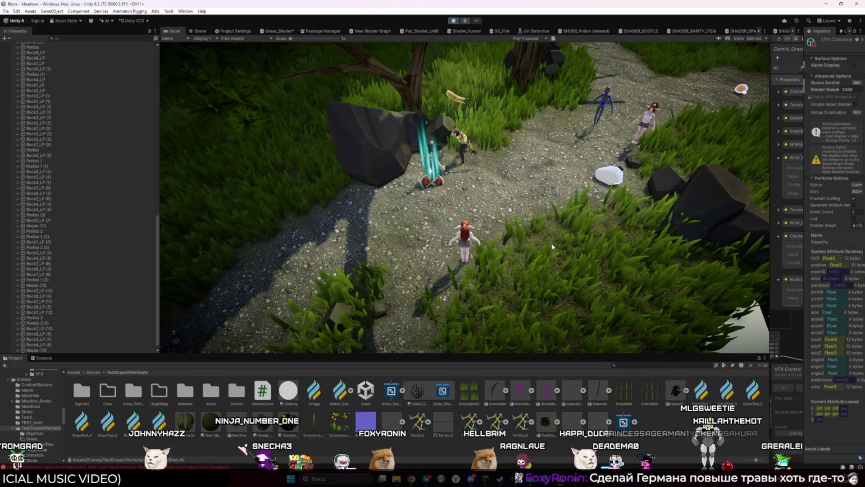
{"action": "key", "text": "w"}
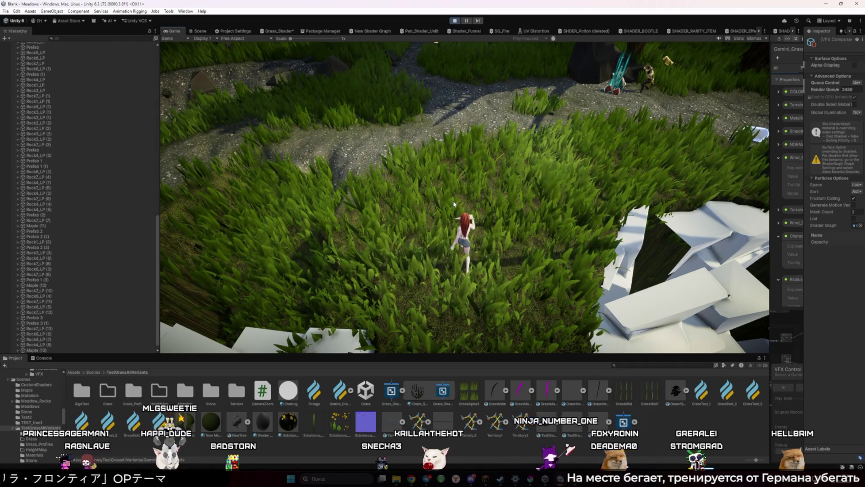
- Run the character along the path, past the rock and through the grass
{"action": "key", "text": "w"}
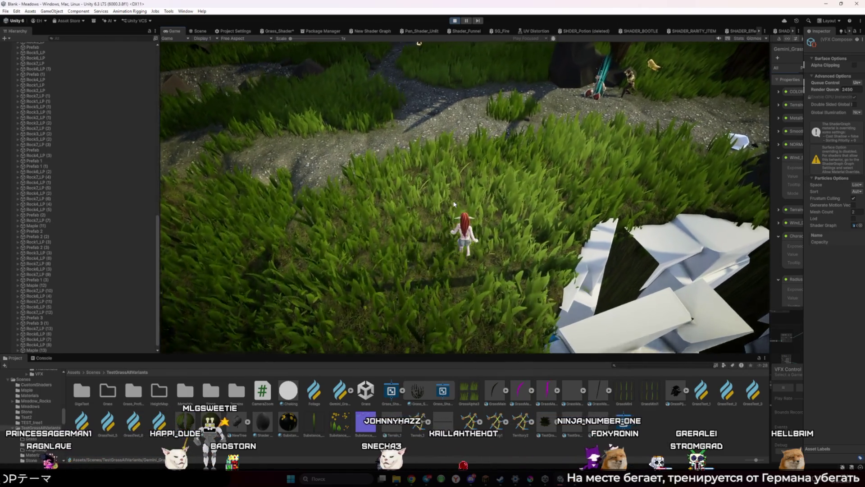
{"action": "key", "text": "w"}
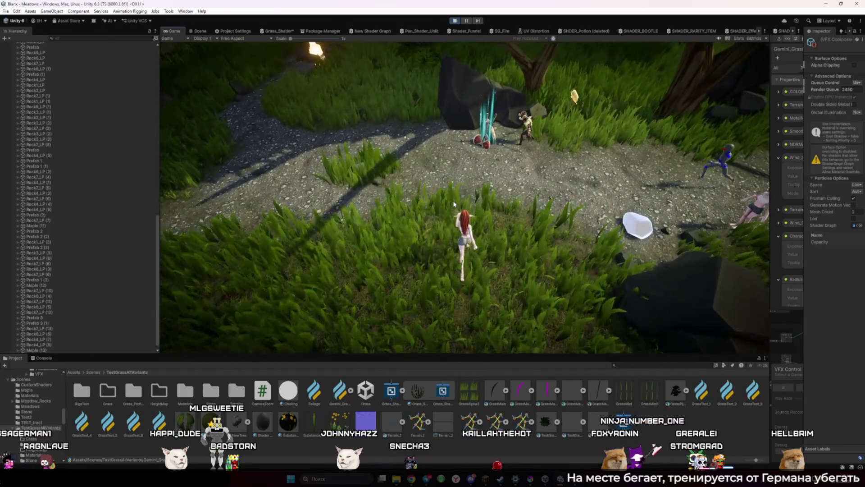
{"action": "key", "text": "w"}
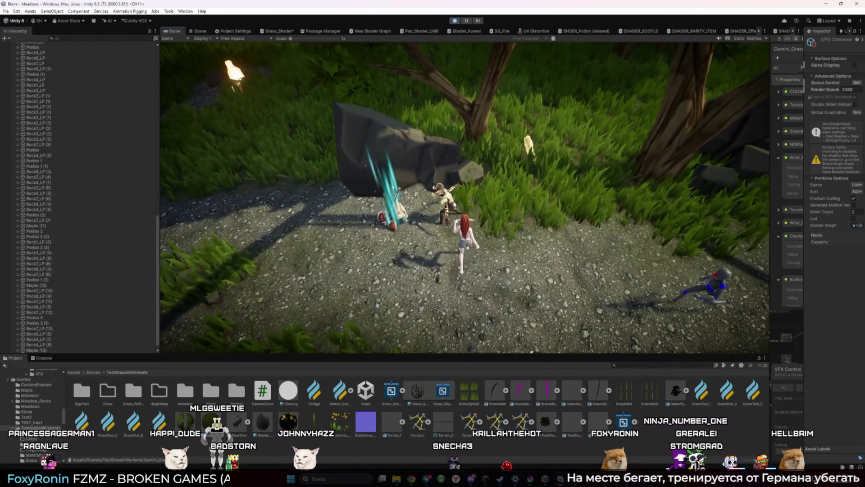
{"action": "key", "text": "w"}
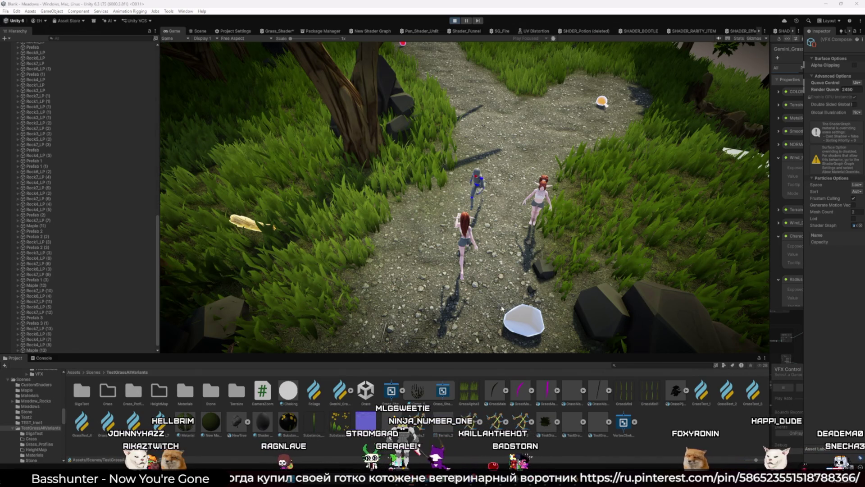
{"action": "key", "text": "w"}
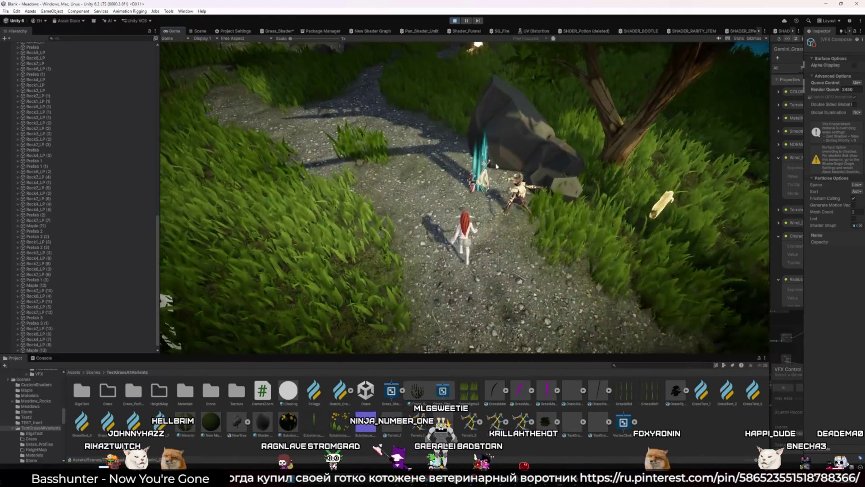
- Stop the game, return to Blender and select the grass clump
{"action": "key", "text": "ctrl+p"}
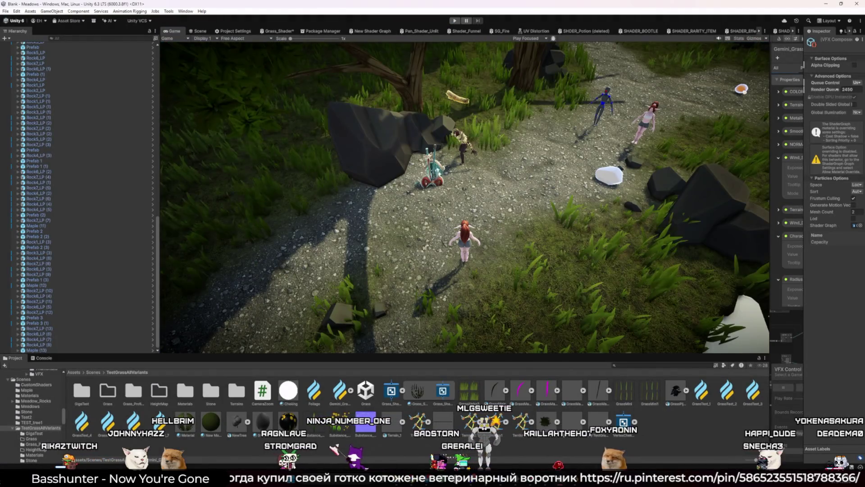
{"action": "key", "text": "alt+Tab"}
{"action": "left_click", "coordinate": [369, 273]}
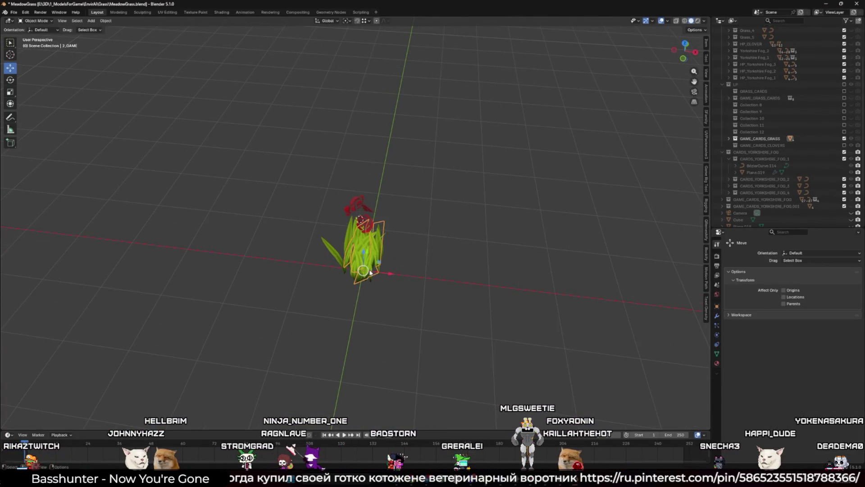
- Toggle the grass's NormalEdit modifier in the viewport and inspect the grass in local view
{"action": "left_click", "coordinate": [717, 316]}
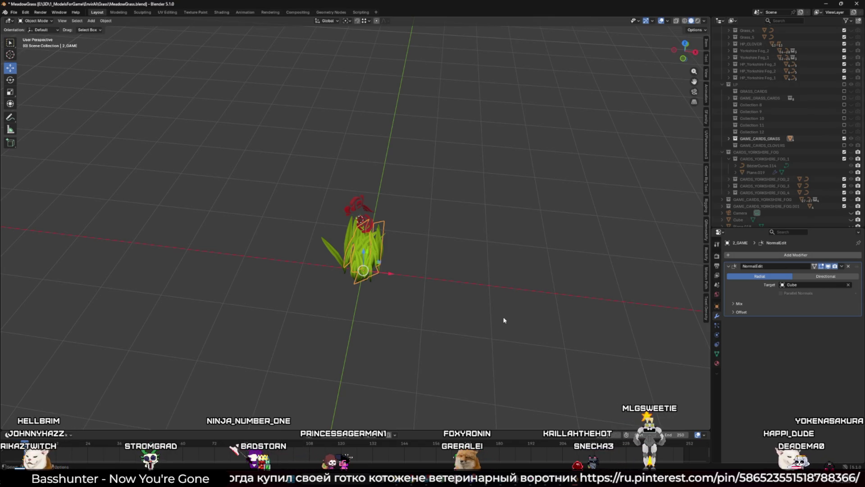
{"action": "scroll", "coordinate": [400, 302], "scroll_direction": "up", "scroll_amount": 4}
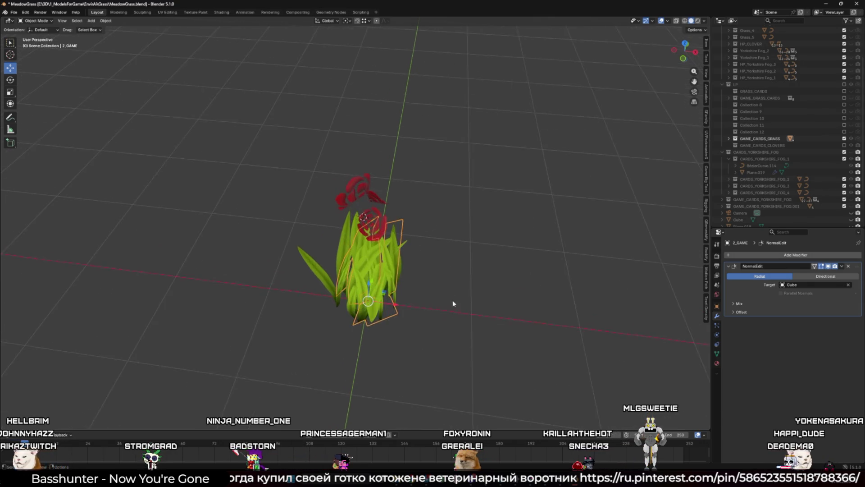
{"action": "left_click", "coordinate": [828, 266]}
{"action": "key", "text": "shift+alt+z"}
{"action": "mouse_move", "coordinate": [436, 213]}
{"action": "left_mouse_down"}
{"action": "mouse_move", "coordinate": [482, 261]}
{"action": "mouse_move", "coordinate": [707, 261]}
{"action": "left_mouse_up"}
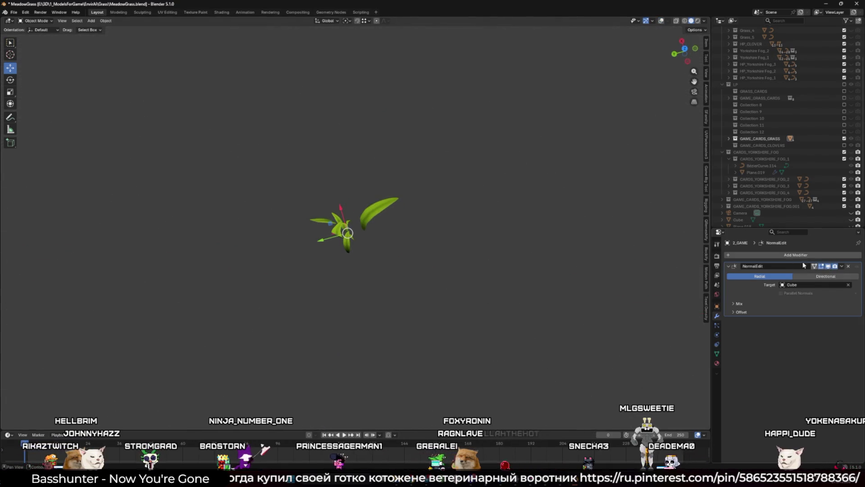
{"action": "left_click_drag", "start_coordinate": [412, 279], "coordinate": [495, 246]}
{"action": "key", "text": "shift+alt+z"}
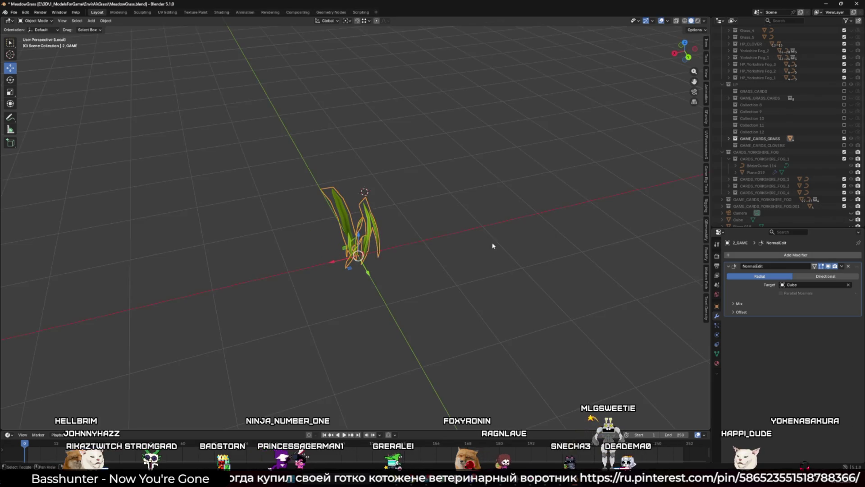
{"action": "key", "text": "KP_Divide"}
{"action": "scroll", "coordinate": [838, 208], "scroll_direction": "down", "scroll_amount": 3}
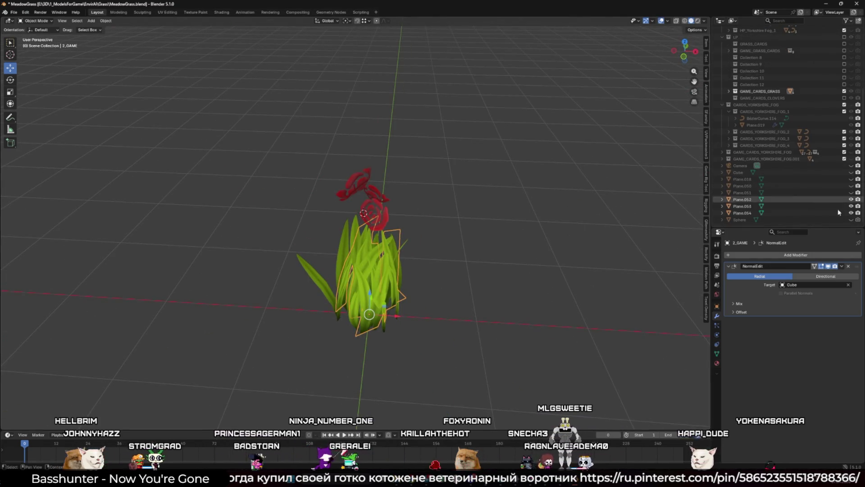
- Unhide the spherical Cube target, inspect it, then hide it again
{"action": "left_click", "coordinate": [851, 175]}
{"action": "left_click", "coordinate": [493, 255]}
{"action": "scroll", "coordinate": [493, 255], "scroll_direction": "down", "scroll_amount": 3}
{"action": "mouse_move", "coordinate": [493, 255]}
{"action": "left_mouse_down"}
{"action": "mouse_move", "coordinate": [529, 223]}
{"action": "mouse_move", "coordinate": [536, 249]}
{"action": "left_mouse_up"}
{"action": "scroll", "coordinate": [528, 222], "scroll_direction": "up", "scroll_amount": 2}
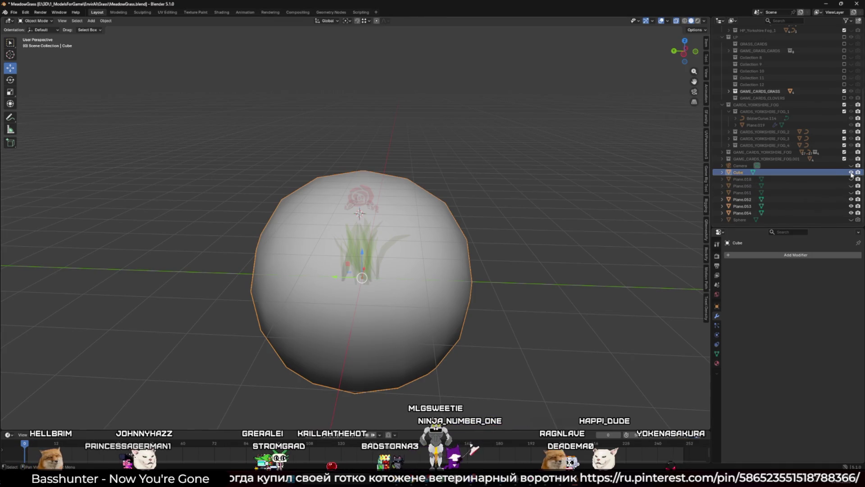
{"action": "left_click", "coordinate": [850, 173]}
- Select several of the red rose cards in the bunch
{"action": "left_click", "coordinate": [360, 197]}
{"action": "scroll", "coordinate": [459, 229], "scroll_direction": "up", "scroll_amount": 2}
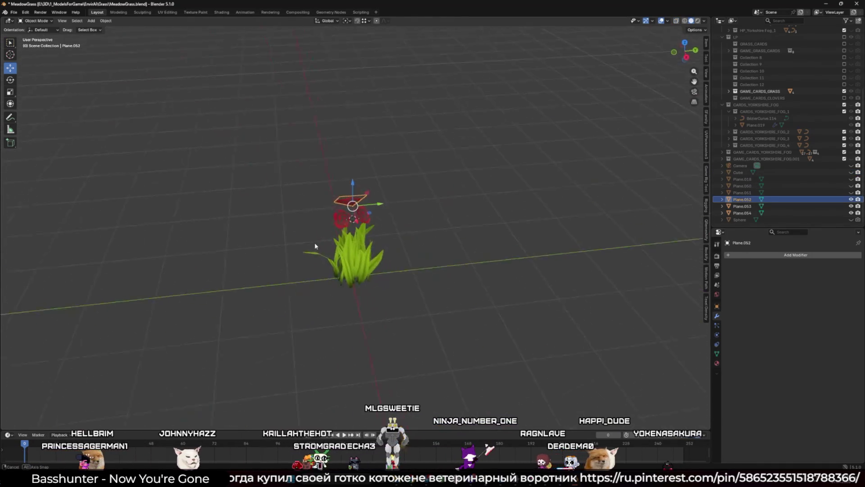
{"action": "left_click_drag", "start_coordinate": [459, 229], "coordinate": [328, 205]}
{"action": "left_click", "coordinate": [328, 205]}
{"action": "left_click", "coordinate": [353, 187], "text": "shift"}
{"action": "left_click", "coordinate": [352, 183], "text": "shift"}
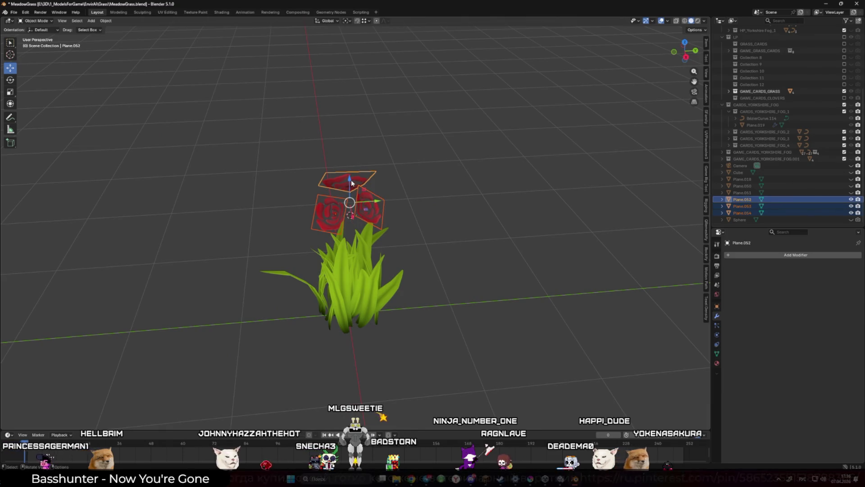
- Select the 4_GAME grass object plus rose cards Plane.052, Plane.053 and Plane.054
{"action": "left_click", "coordinate": [375, 228]}
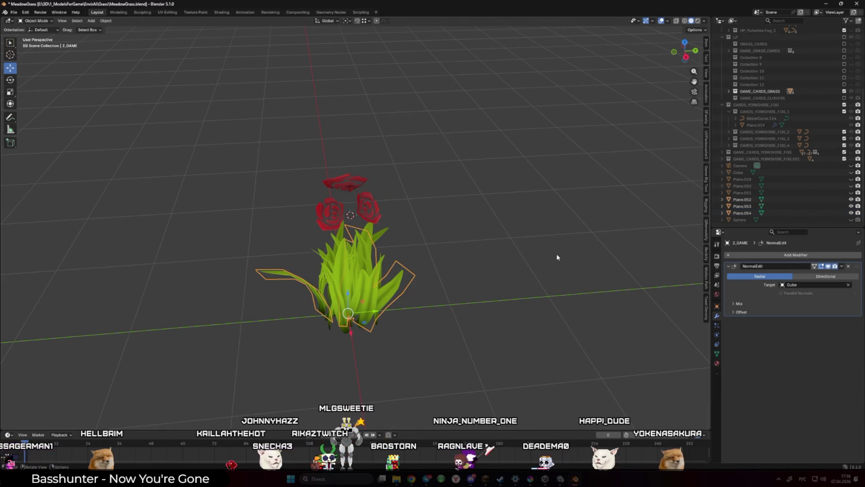
{"action": "left_click", "coordinate": [741, 212]}
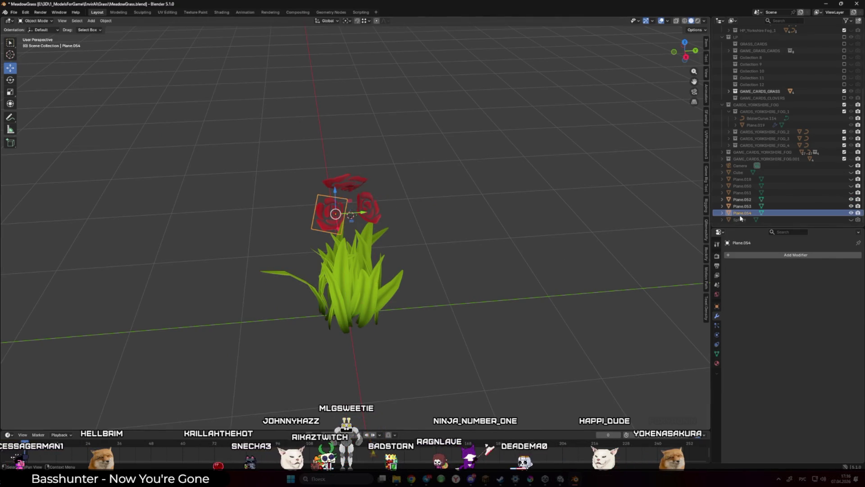
{"action": "left_click", "coordinate": [362, 279]}
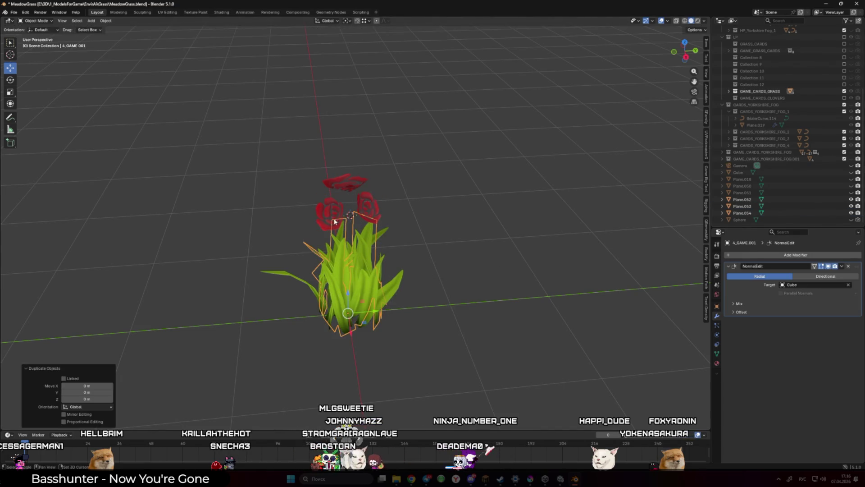
{"action": "left_click", "coordinate": [343, 179]}
{"action": "left_click", "coordinate": [329, 211], "text": "shift"}
{"action": "left_click", "coordinate": [363, 203], "text": "shift"}
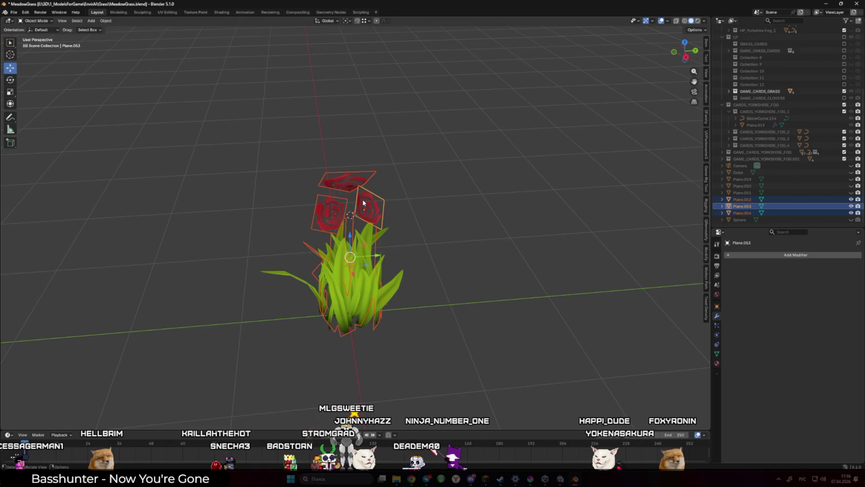
- Move the selected grass clump and rose cards into a new collection named Rose
{"action": "key", "text": "m"}
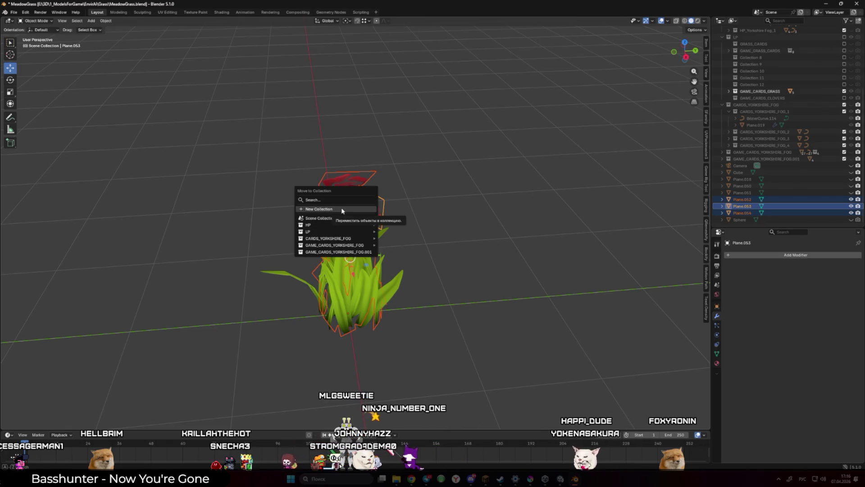
{"action": "left_click", "coordinate": [342, 208]}
{"action": "type", "text": "Rose"}
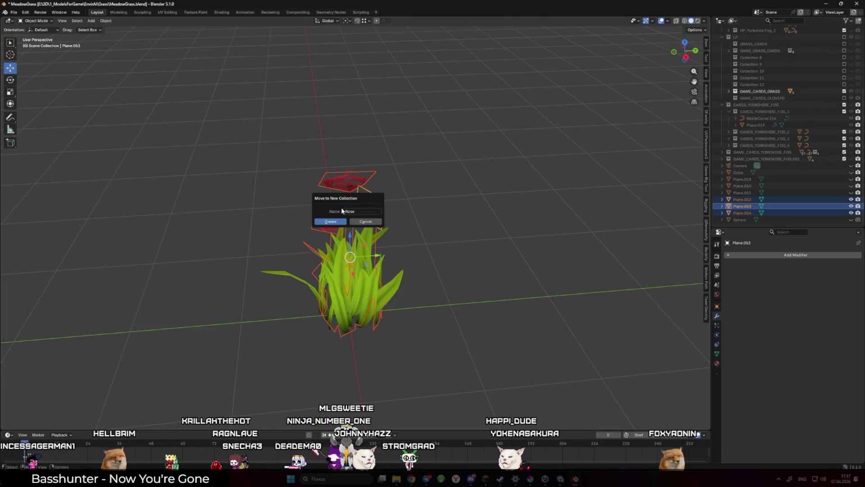
{"action": "left_click", "coordinate": [338, 222]}
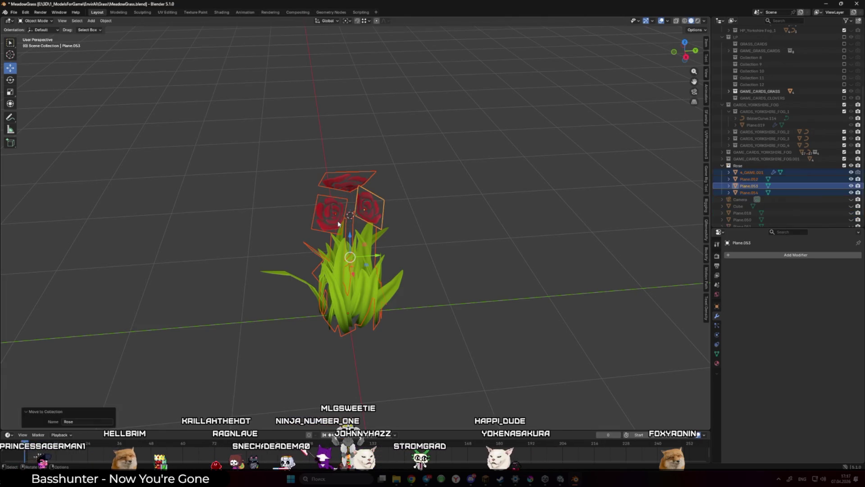
- Exclude the GAME_CARDS_GRASS collection and select the 4_GAME.001 grass object
{"action": "left_click", "coordinate": [663, 215]}
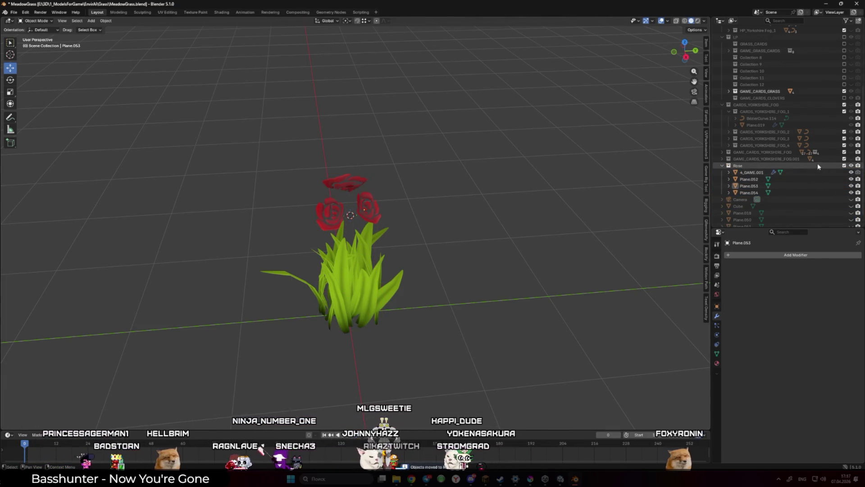
{"action": "left_click", "coordinate": [844, 91]}
{"action": "left_click", "coordinate": [393, 263]}
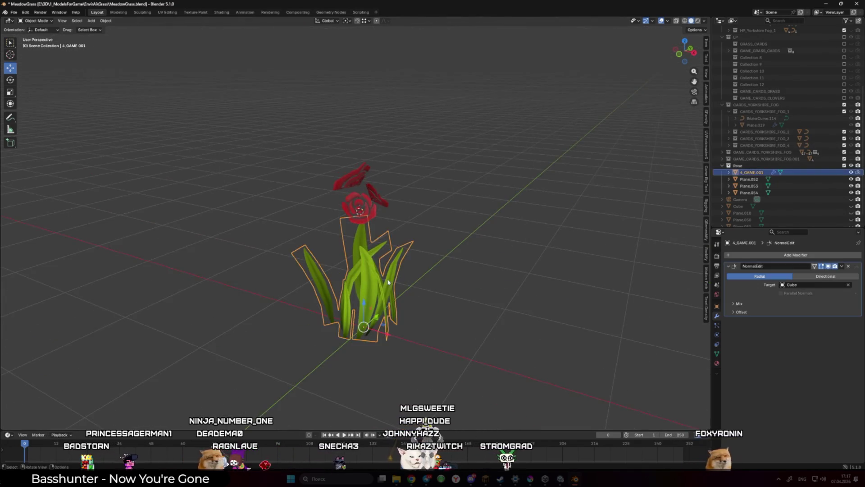
- In Edit Mode, delete every grass card except the central blade
{"action": "key", "text": "Tab"}
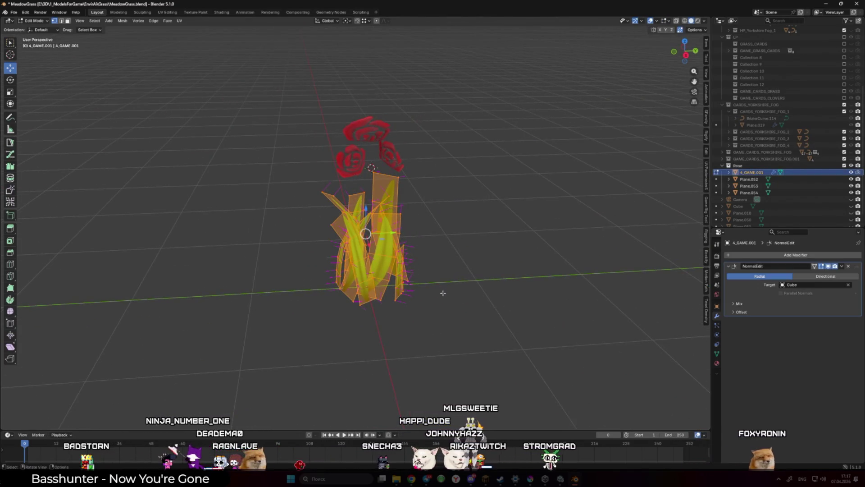
{"action": "scroll", "coordinate": [489, 288], "scroll_direction": "up", "scroll_amount": 2}
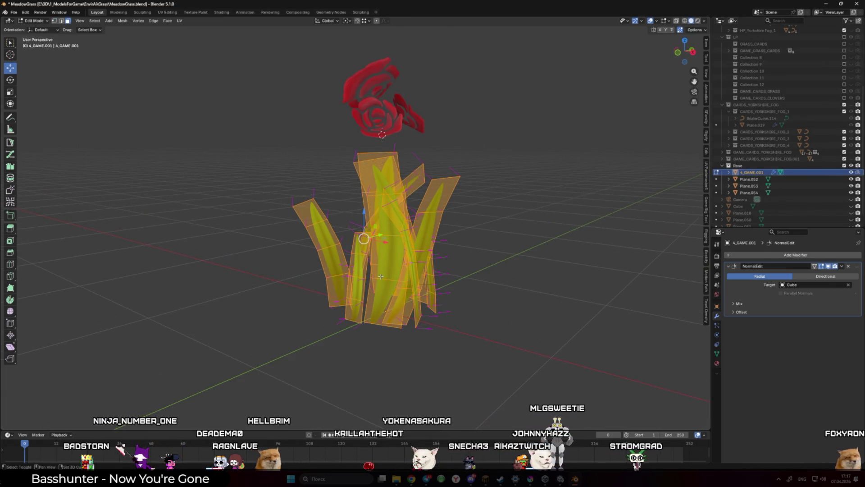
{"action": "key", "text": "shift+l"}
{"action": "key", "text": "x"}
{"action": "left_click", "coordinate": [390, 271]}
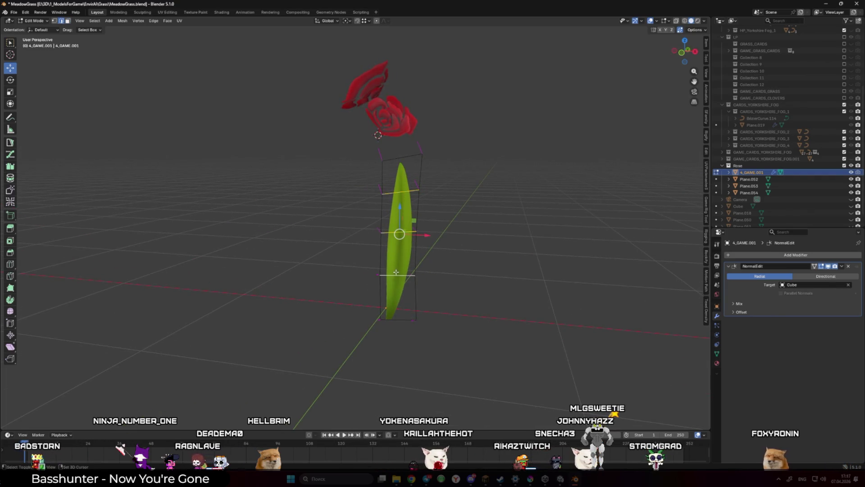
- Dissolve the inner edges of the remaining leaf
{"action": "key", "text": "x"}
{"action": "left_click", "coordinate": [397, 273]}
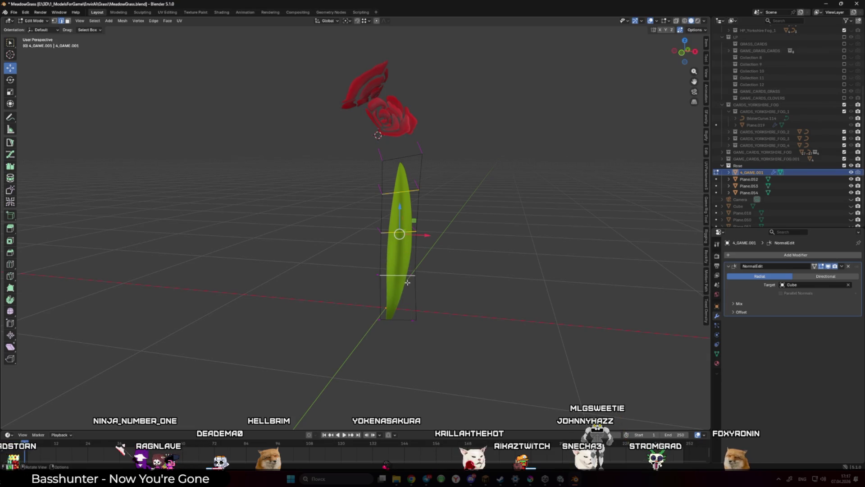
{"action": "key", "text": "x"}
{"action": "left_click", "coordinate": [396, 314]}
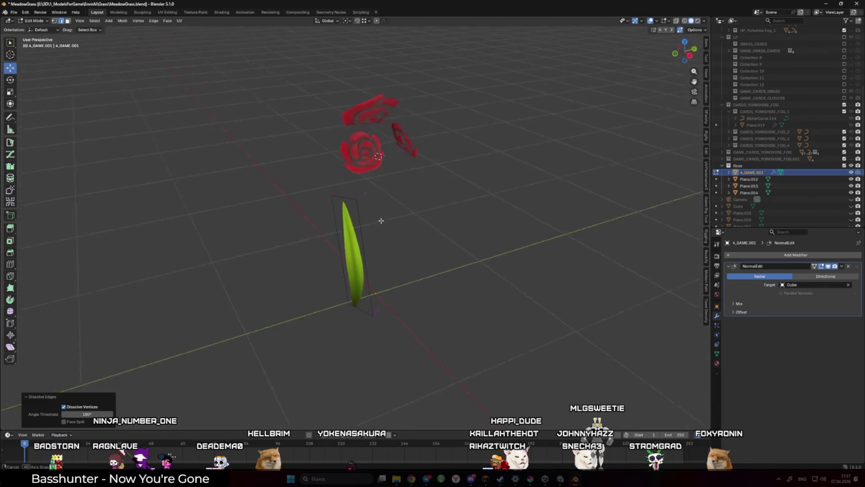
- Snap the whole blade to the 3D cursor and raise it about 1.17 m
{"action": "key", "text": "a"}
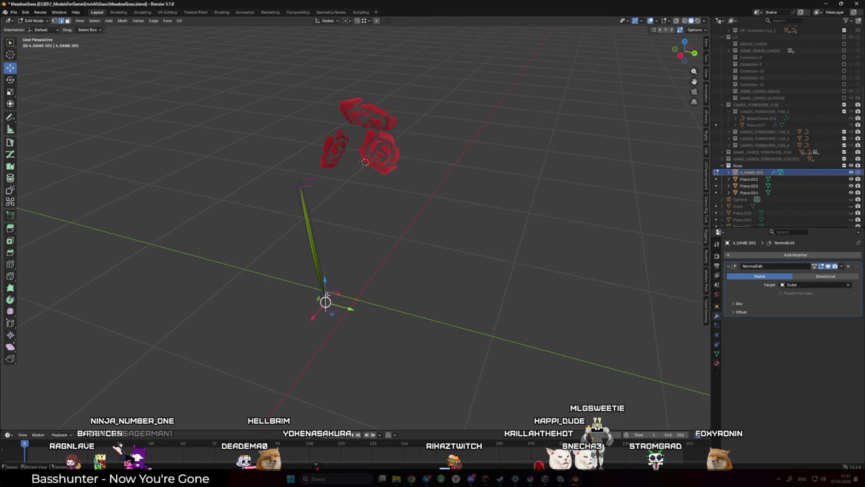
{"action": "key", "text": "Tab"}
{"action": "key", "text": "ctrl+Tab"}
{"action": "key", "text": "Escape"}
{"action": "key", "text": "Tab"}
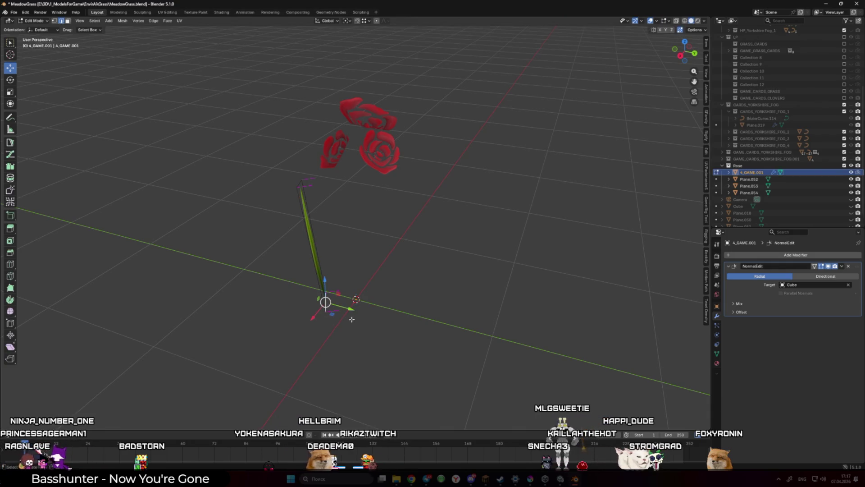
{"action": "key", "text": "shift+s"}
{"action": "left_click", "coordinate": [321, 290]}
{"action": "left_click", "coordinate": [322, 229]}
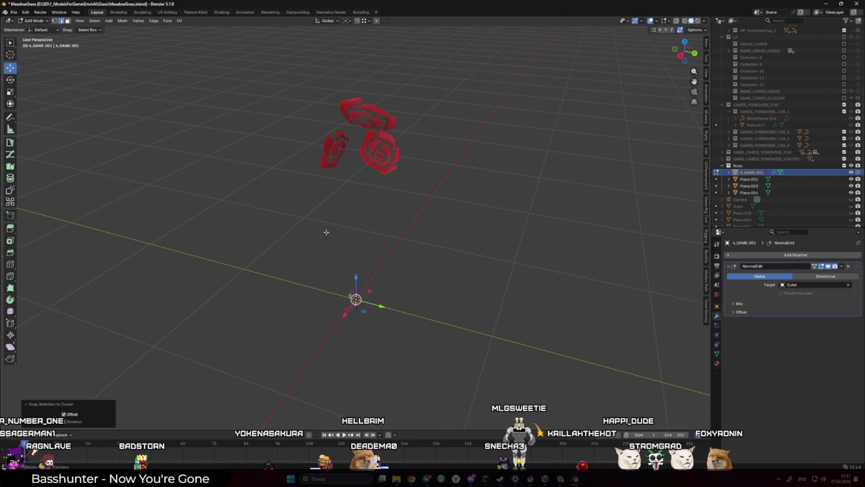
{"action": "mouse_move", "coordinate": [357, 273]}
{"action": "left_mouse_down"}
{"action": "mouse_move", "coordinate": [341, 194]}
{"action": "mouse_move", "coordinate": [257, 176]}
{"action": "mouse_move", "coordinate": [242, 246]}
{"action": "mouse_move", "coordinate": [290, 248]}
{"action": "mouse_move", "coordinate": [359, 167]}
{"action": "mouse_move", "coordinate": [347, 180]}
{"action": "mouse_move", "coordinate": [339, 226]}
{"action": "mouse_move", "coordinate": [413, 185]}
{"action": "mouse_move", "coordinate": [462, 244]}
{"action": "left_mouse_up"}
- Add a loop cut midway up the blade beneath the rose
{"action": "key", "text": "Tab"}
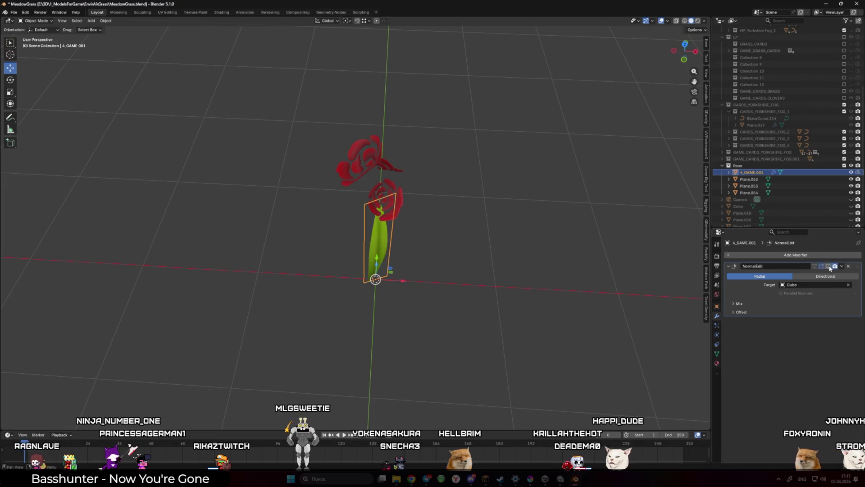
{"action": "mouse_move", "coordinate": [405, 181]}
{"action": "left_mouse_down"}
{"action": "mouse_move", "coordinate": [466, 225]}
{"action": "mouse_move", "coordinate": [426, 206]}
{"action": "mouse_move", "coordinate": [399, 245]}
{"action": "mouse_move", "coordinate": [460, 310]}
{"action": "mouse_move", "coordinate": [407, 303]}
{"action": "mouse_move", "coordinate": [516, 238]}
{"action": "mouse_move", "coordinate": [439, 256]}
{"action": "left_mouse_up"}
{"action": "key", "text": "Tab"}
{"action": "key", "text": "ctrl+r"}
{"action": "left_click", "coordinate": [381, 244]}
- Slide the new loop up the stem and slide a vertical edge inward to 0.524
{"action": "left_click", "coordinate": [343, 247], "text": "alt"}
{"action": "mouse_move", "coordinate": [343, 246]}
{"action": "left_mouse_down"}
{"action": "mouse_move", "coordinate": [387, 242]}
{"action": "mouse_move", "coordinate": [435, 258]}
{"action": "left_mouse_up"}
{"action": "key", "text": "g"}
{"action": "key", "text": "g"}
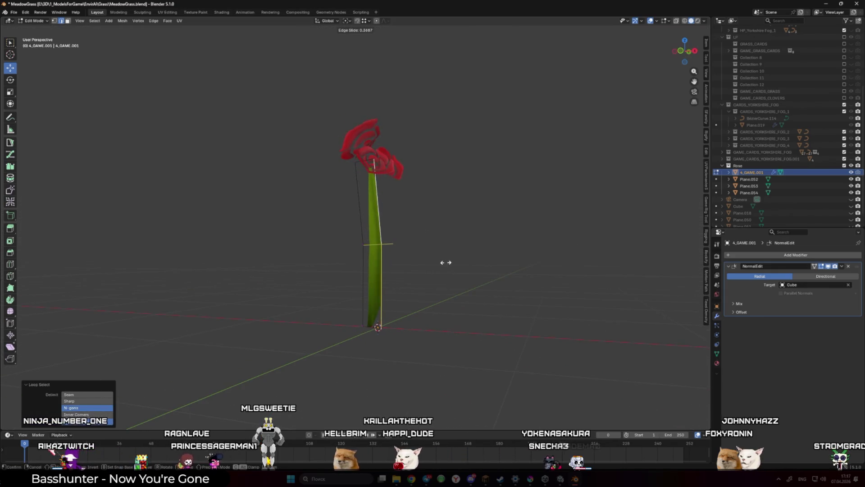
{"action": "right_click", "coordinate": [376, 247]}
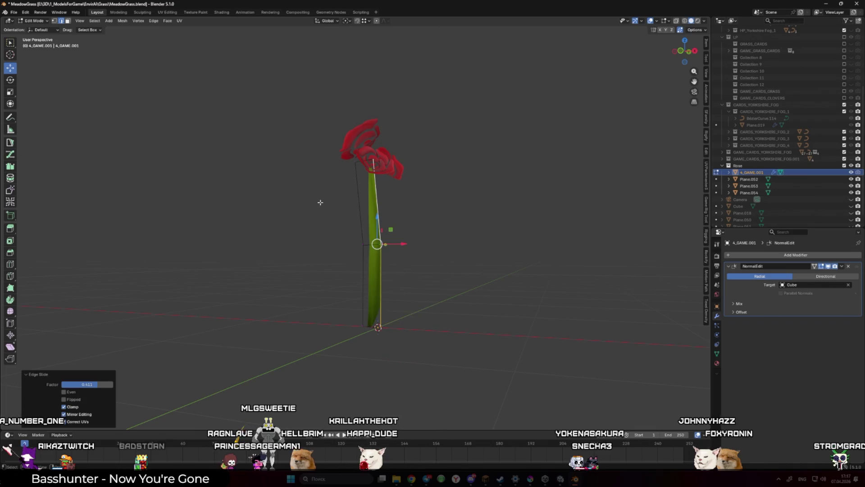
{"action": "left_click", "coordinate": [360, 209]}
{"action": "key", "text": "g"}
{"action": "key", "text": "g"}
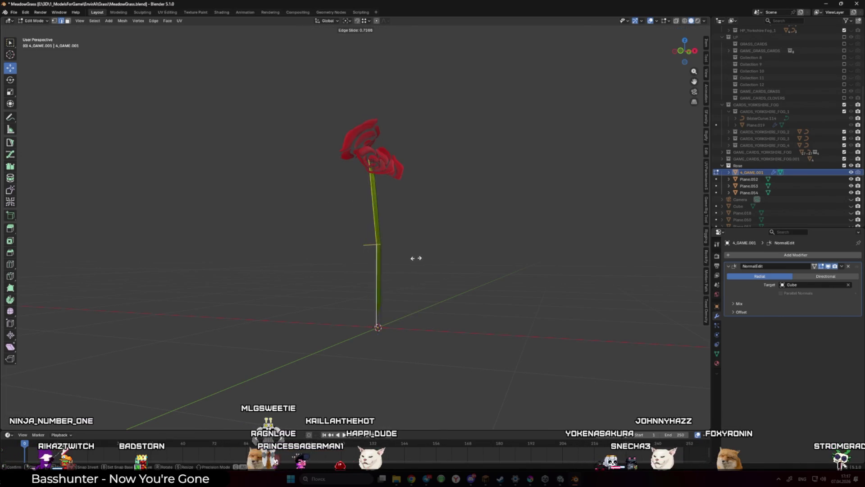
{"action": "left_click", "coordinate": [414, 252]}
{"action": "scroll", "coordinate": [413, 252], "scroll_direction": "up", "scroll_amount": 5}
{"action": "left_click", "coordinate": [717, 244]}
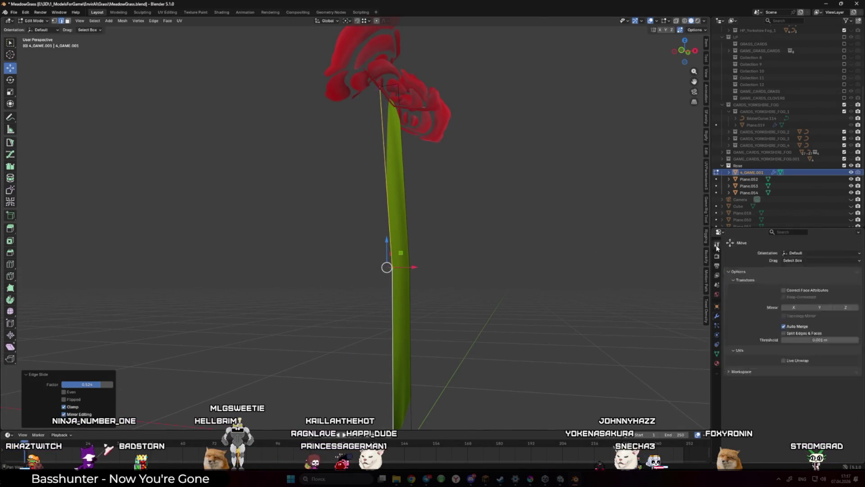
- Nudge the stem edge along X and slide the top edge to bend the stem
{"action": "key", "text": "ctrl+z"}
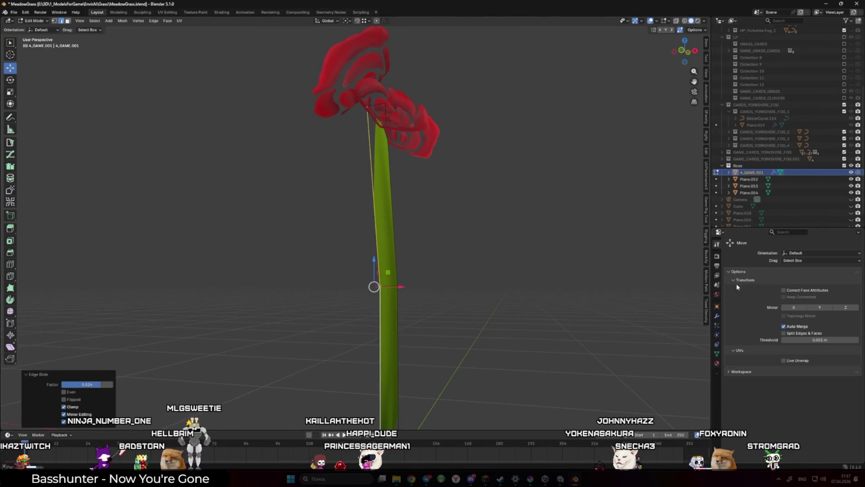
{"action": "key", "text": "g"}
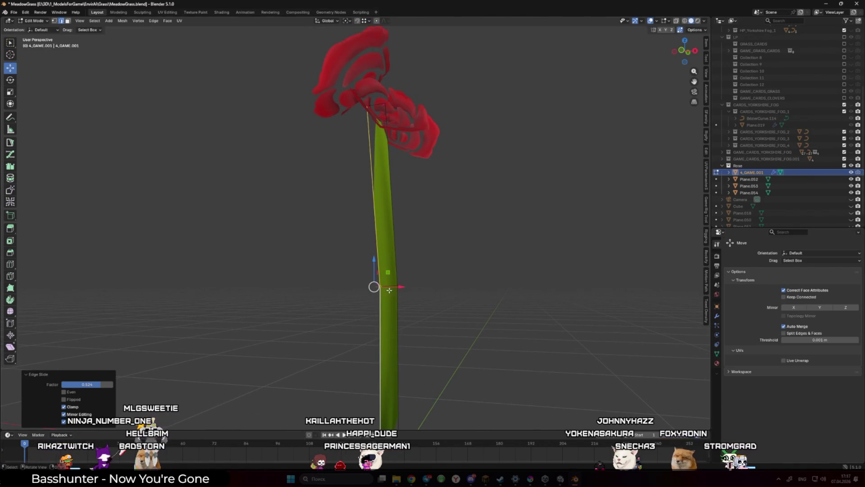
{"action": "key", "text": "x"}
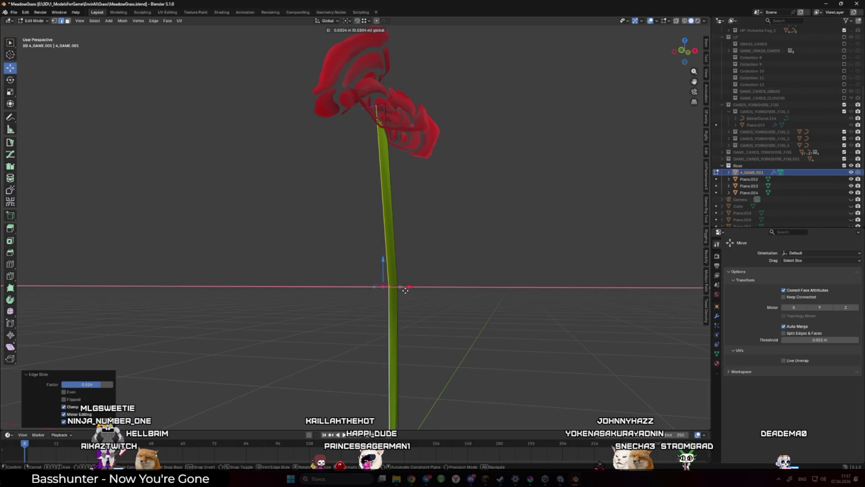
{"action": "key", "text": "Escape"}
{"action": "left_click", "coordinate": [388, 108]}
{"action": "left_click_drag", "start_coordinate": [381, 85], "coordinate": [382, 89]}
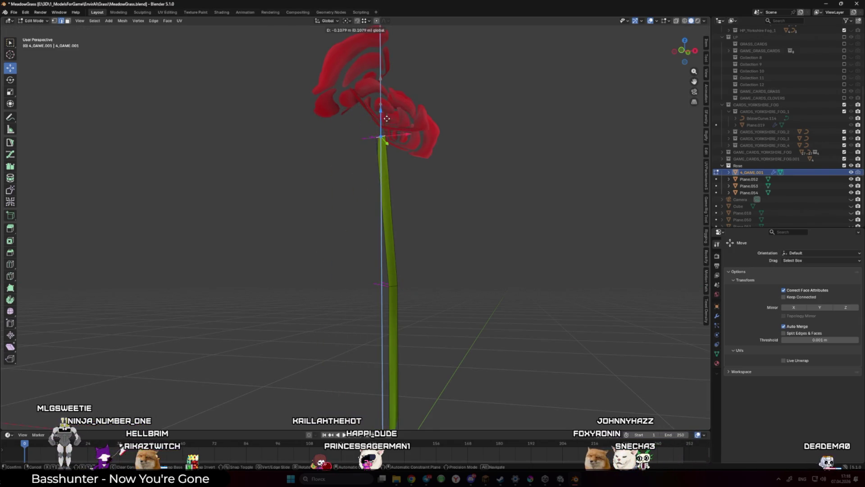
{"action": "key", "text": "Escape"}
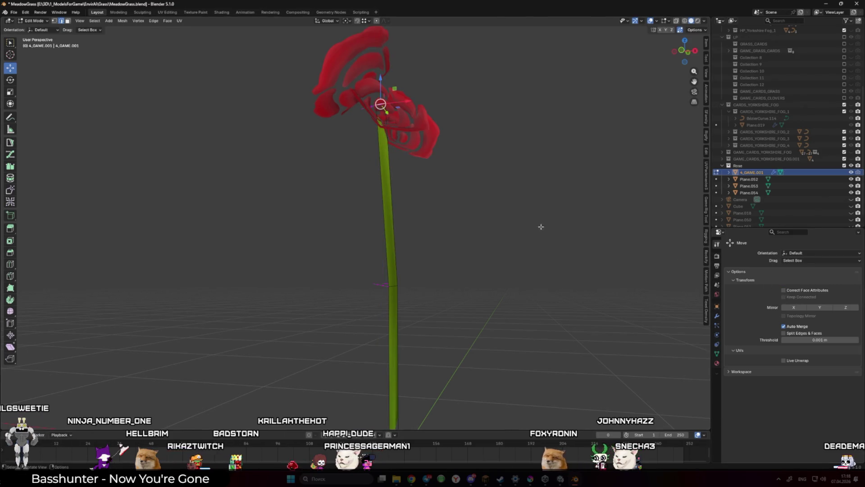
{"action": "key", "text": "g"}
{"action": "key", "text": "g"}
{"action": "left_click", "coordinate": [521, 247]}
- Try shifting the stem base vertex along X, cancelling to keep it at the origin
{"action": "scroll", "coordinate": [446, 292], "scroll_direction": "down", "scroll_amount": 3}
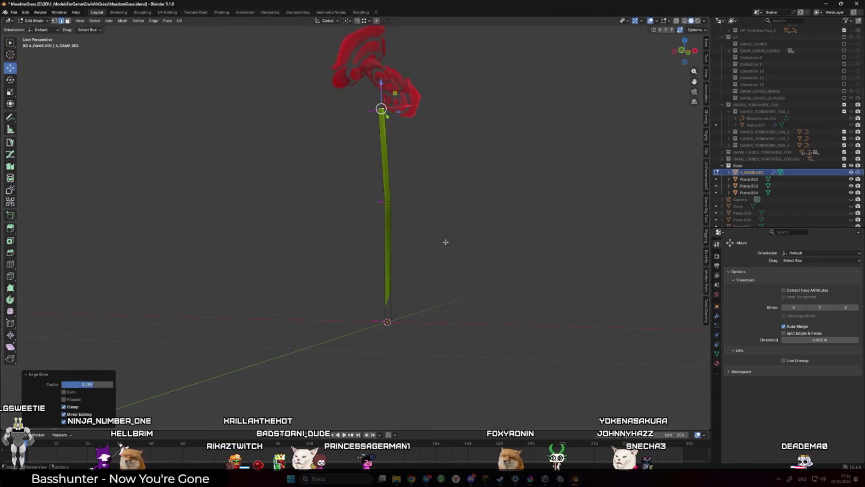
{"action": "scroll", "coordinate": [454, 247], "scroll_direction": "up", "scroll_amount": 3}
{"action": "left_click", "coordinate": [415, 225]}
{"action": "left_click", "coordinate": [423, 309]}
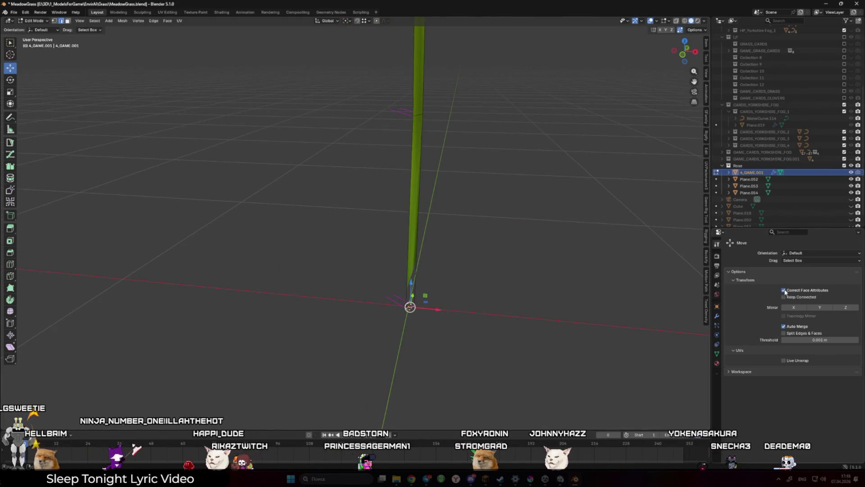
{"action": "left_click_drag", "start_coordinate": [411, 300], "coordinate": [397, 303]}
{"action": "scroll", "coordinate": [397, 303], "scroll_direction": "up", "scroll_amount": 3}
{"action": "key", "text": "g"}
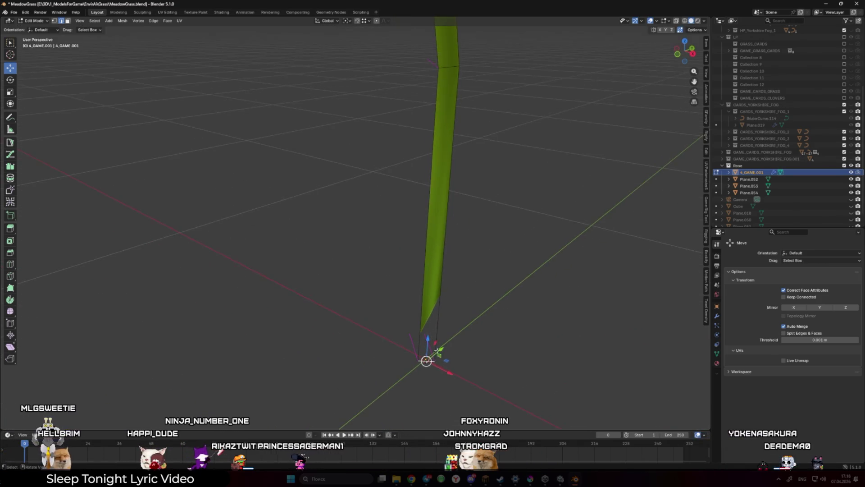
{"action": "left_click_drag", "start_coordinate": [438, 370], "coordinate": [414, 359]}
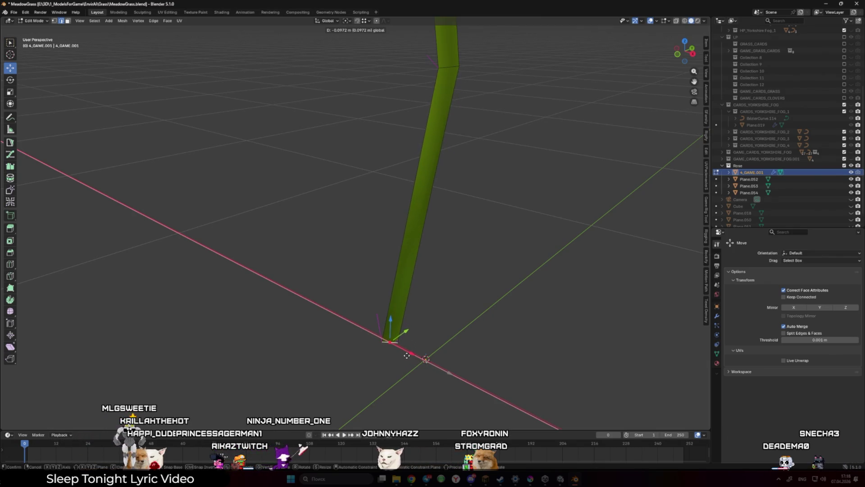
{"action": "right_click", "coordinate": [407, 356]}
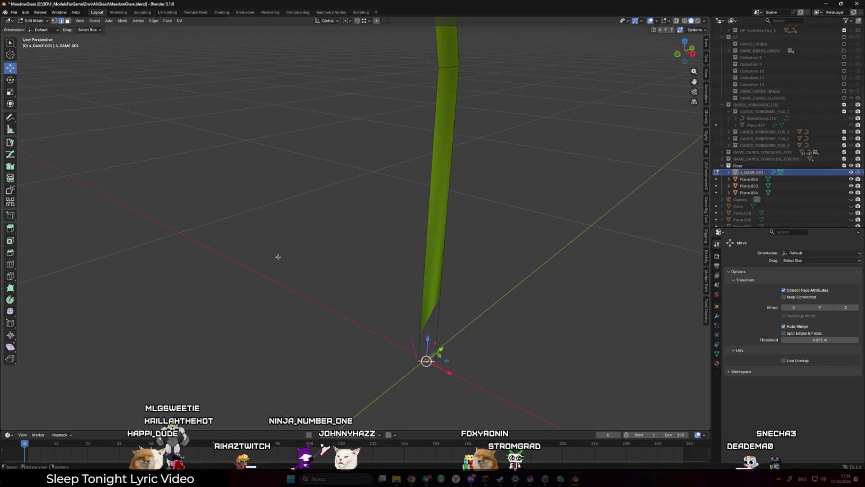
- In UV Editing, select the whole stem to show its UV strip over the grass leaf
{"action": "left_click", "coordinate": [167, 12]}
{"action": "scroll", "coordinate": [249, 305], "scroll_direction": "up", "scroll_amount": 4}
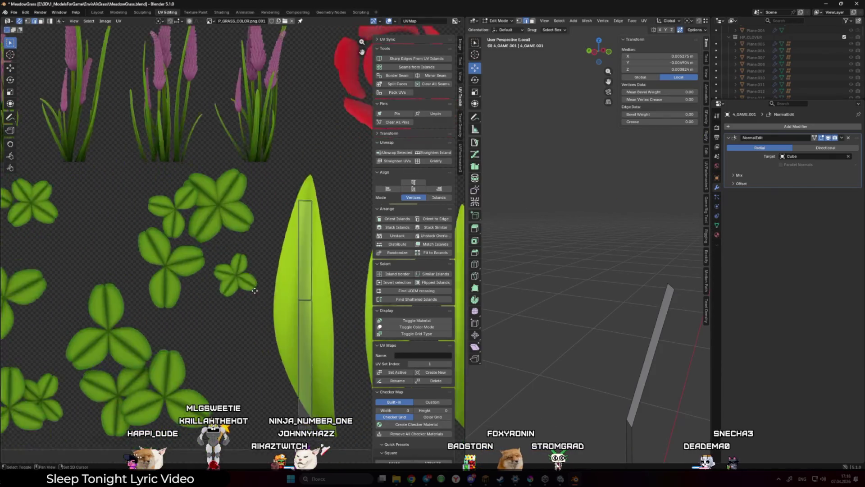
{"action": "scroll", "coordinate": [263, 302], "scroll_direction": "down", "scroll_amount": 2}
{"action": "key", "text": "a"}
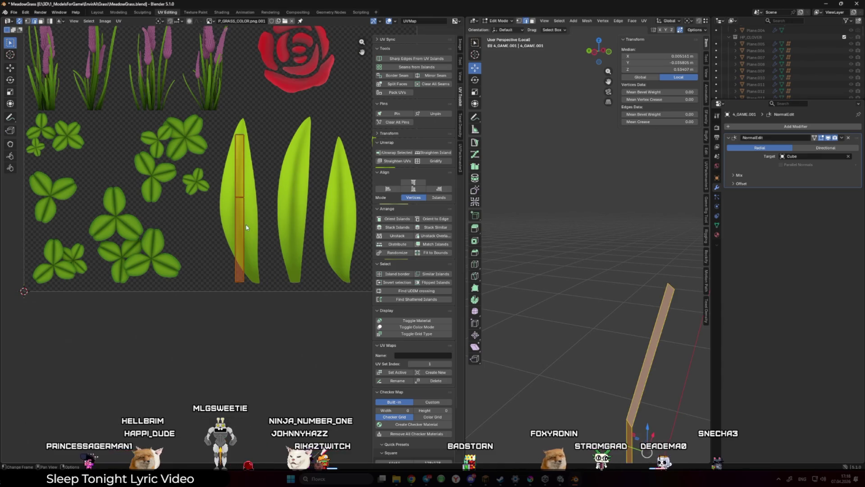
{"action": "key", "text": "shift+space"}
{"action": "key", "text": "g"}
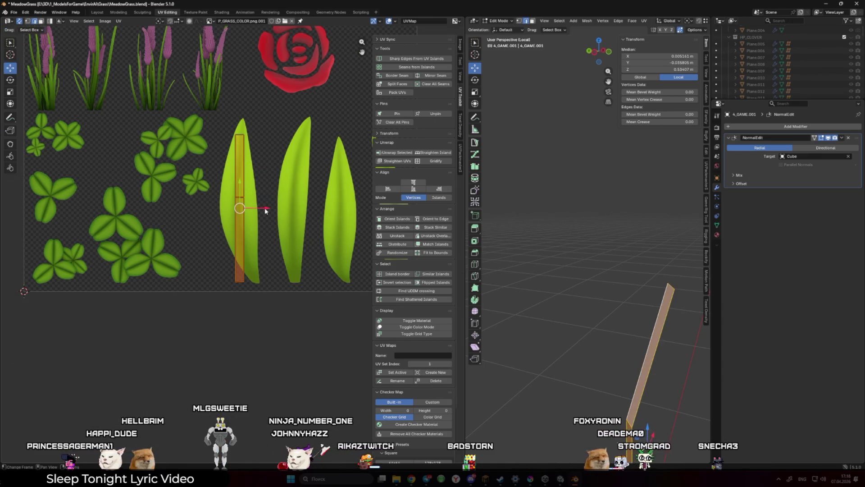